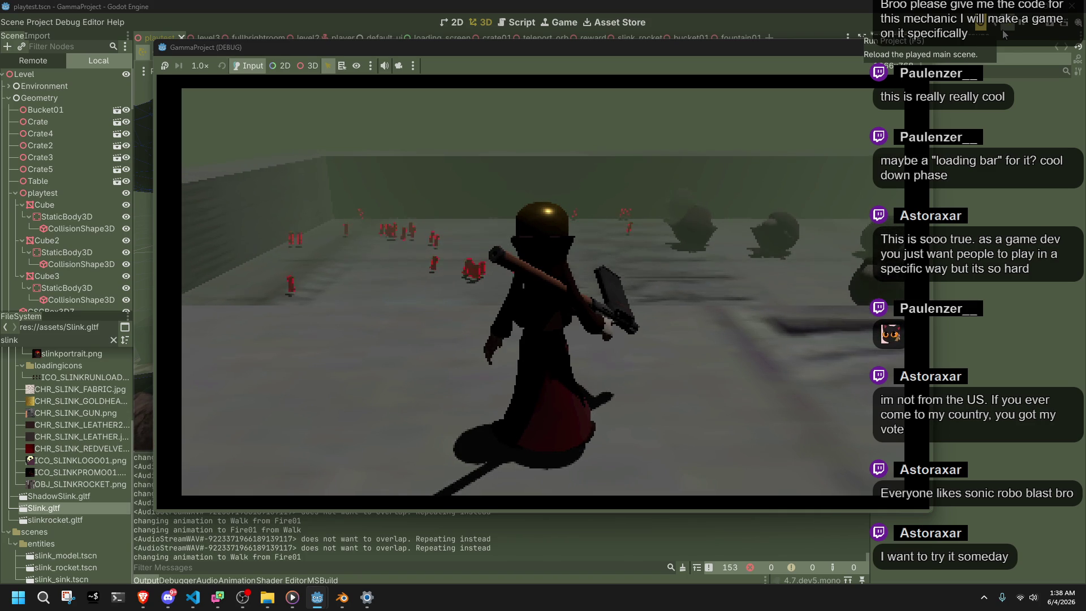
Walk and run the character along the long path, firing at the rows of blobs
key("w")
key("a")
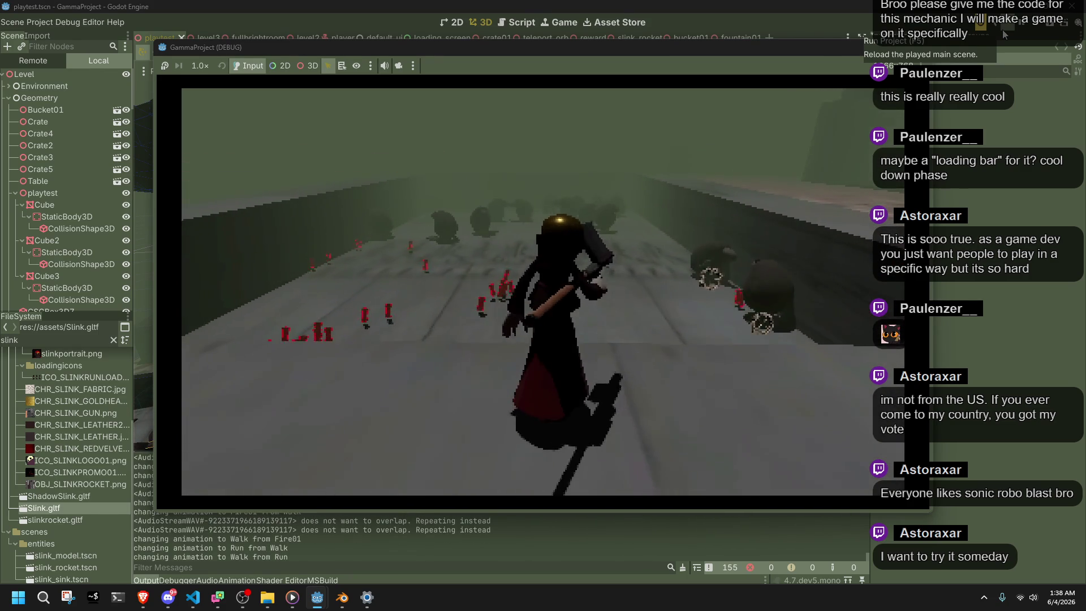
key("d")
key("f")
key("a")
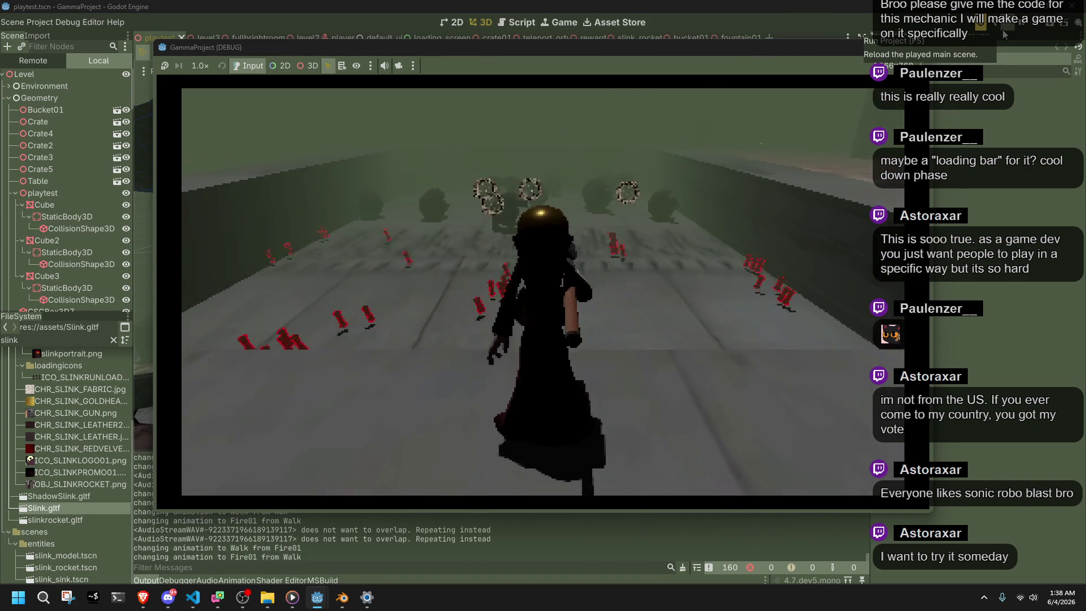
key("f")
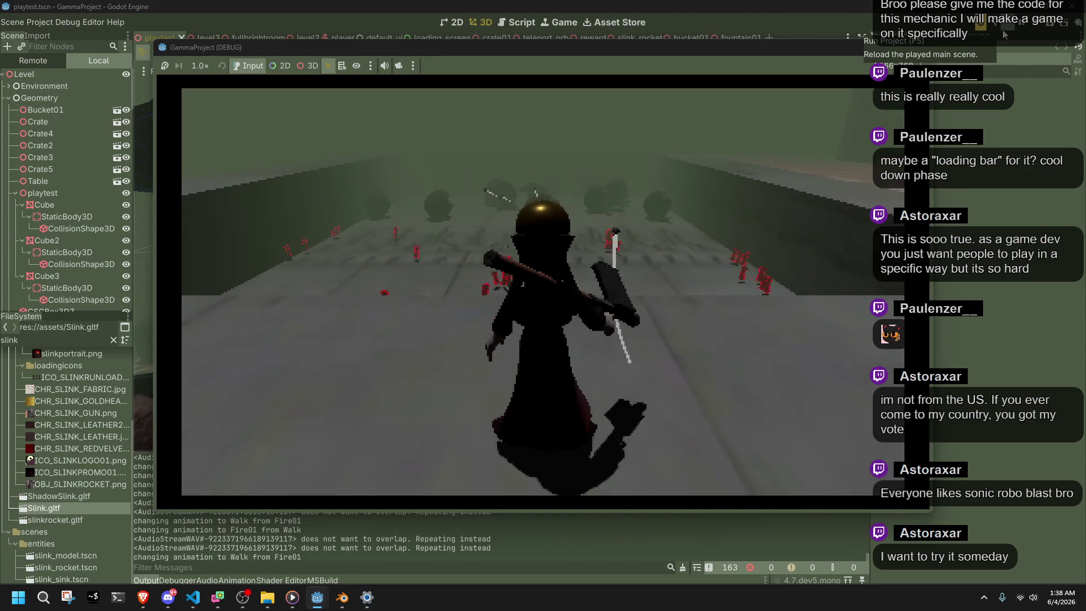
key("d")
Run up the path, firing twice more, then stop the game to return to the editor
key("shift")
key("w")
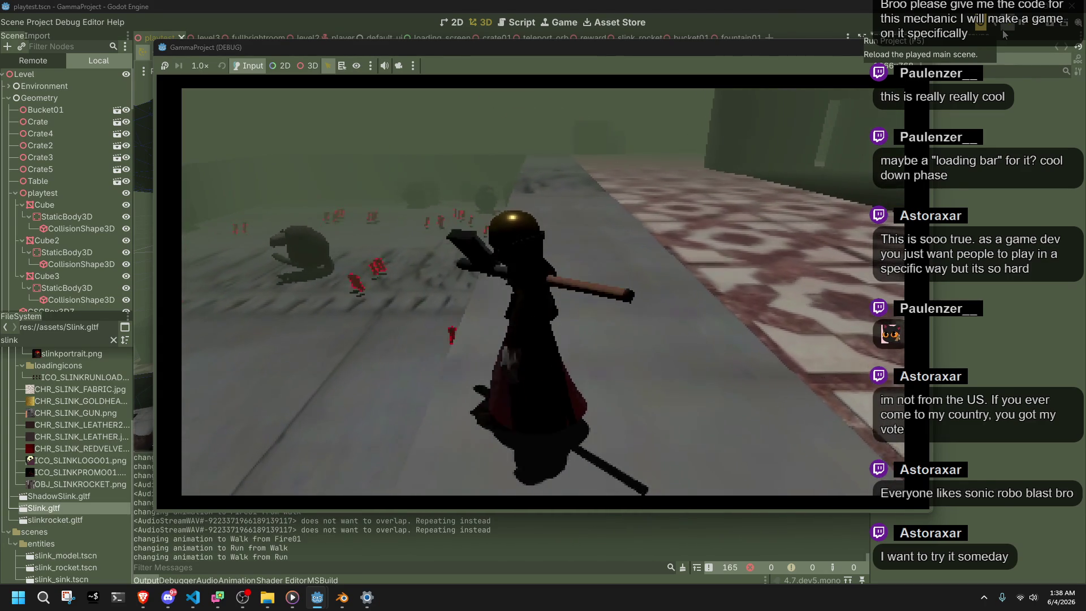
key("f")
key("w")
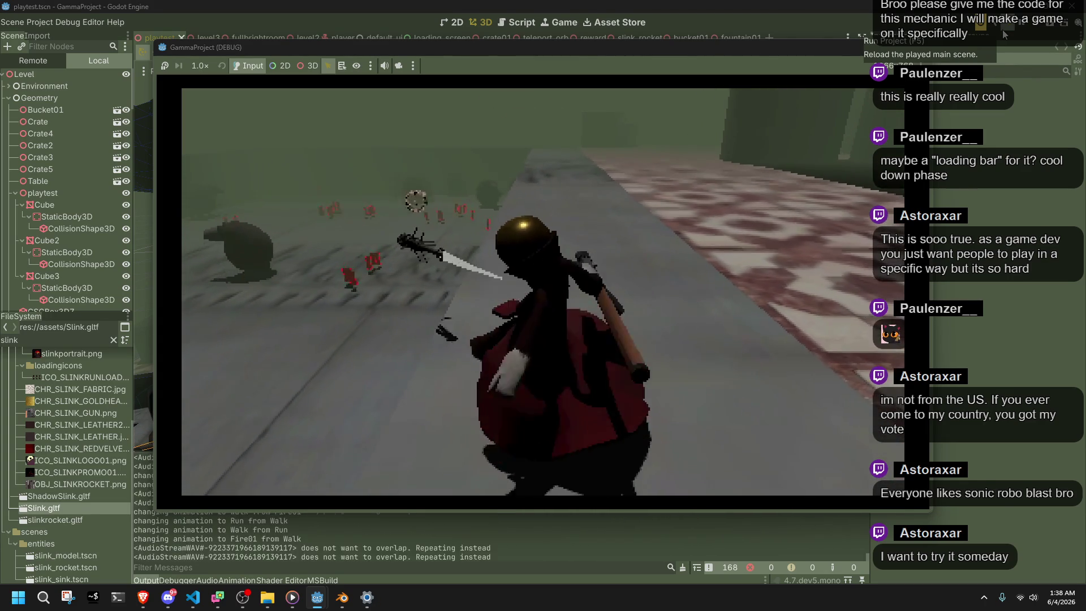
key("f")
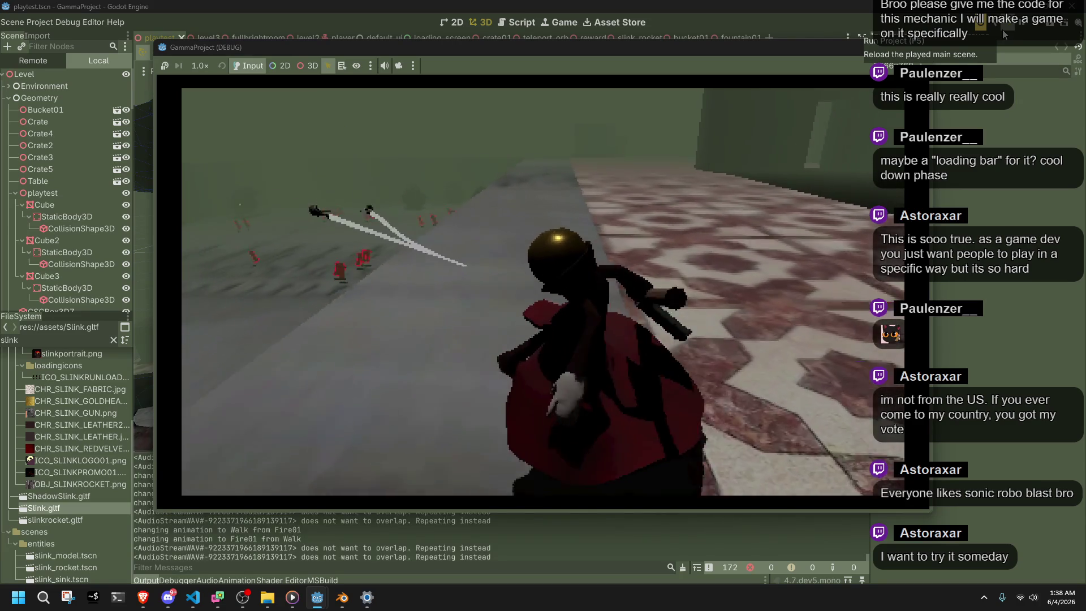
key("w")
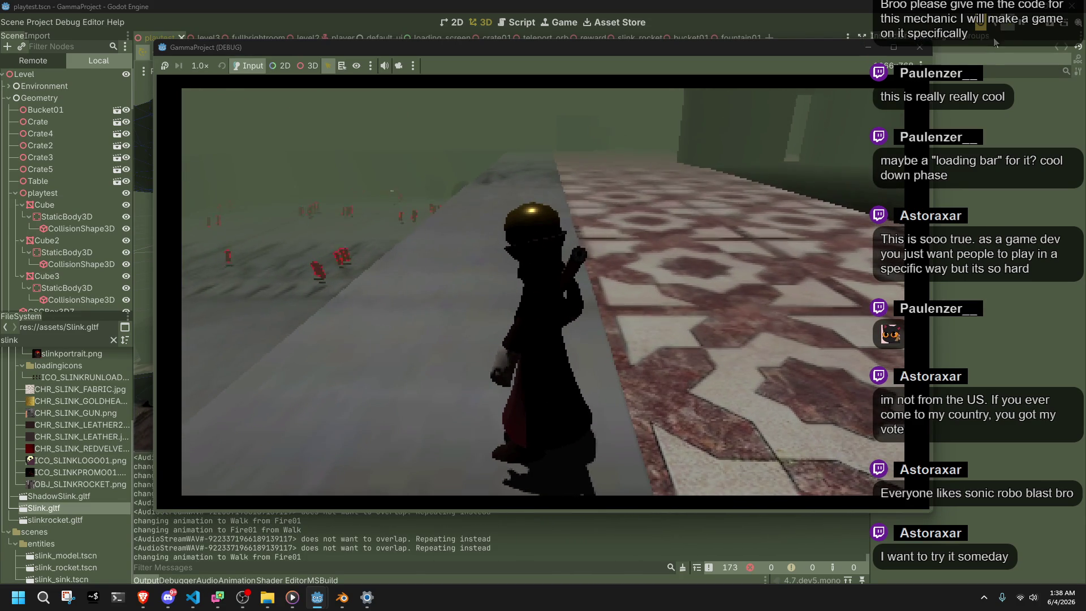
left_click(921, 47)
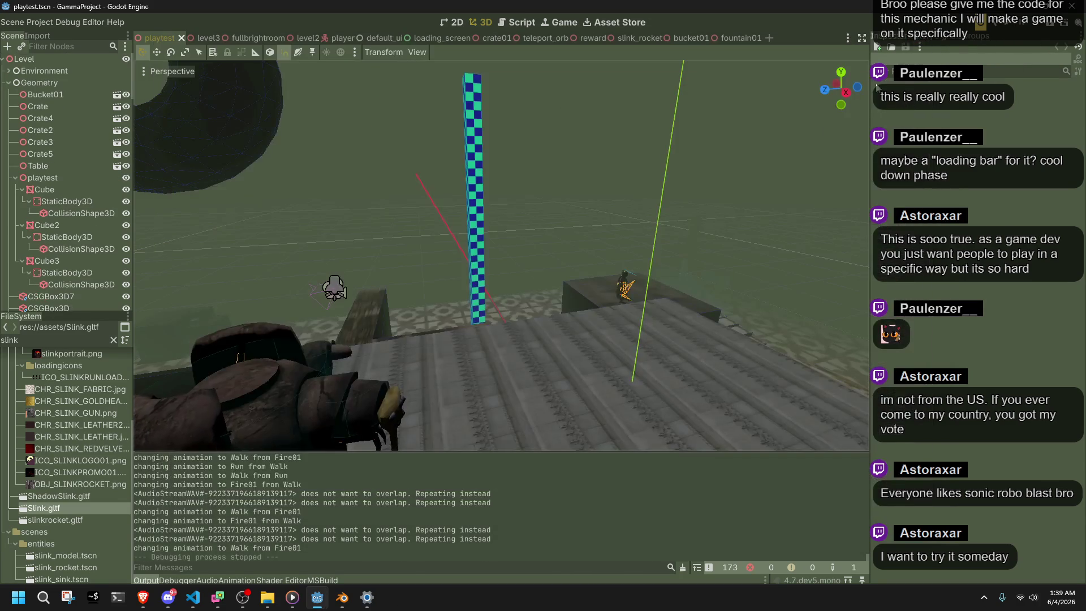
key("w")
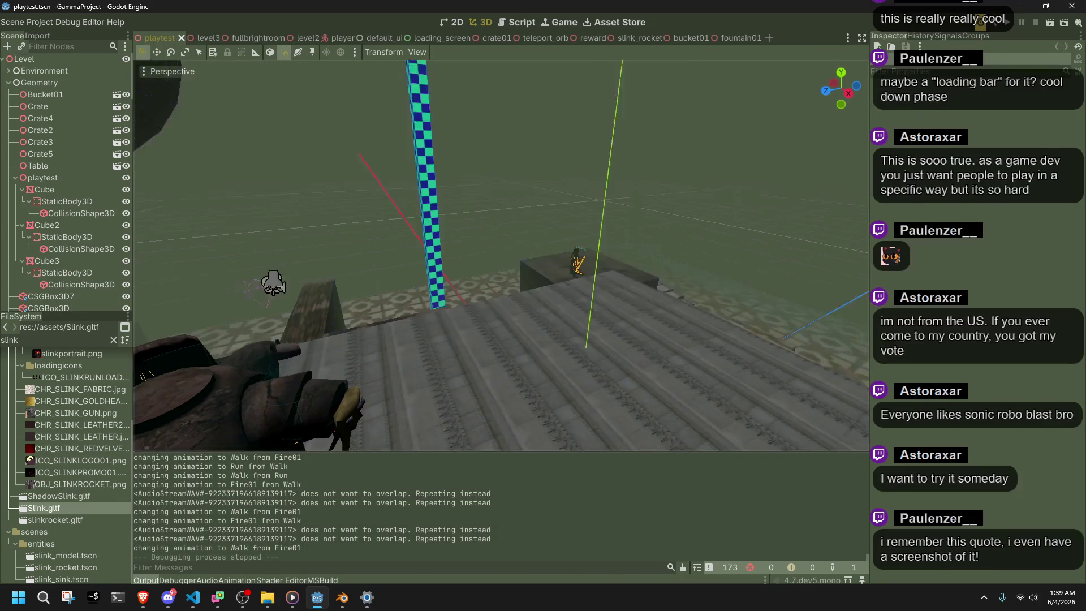
key("s")
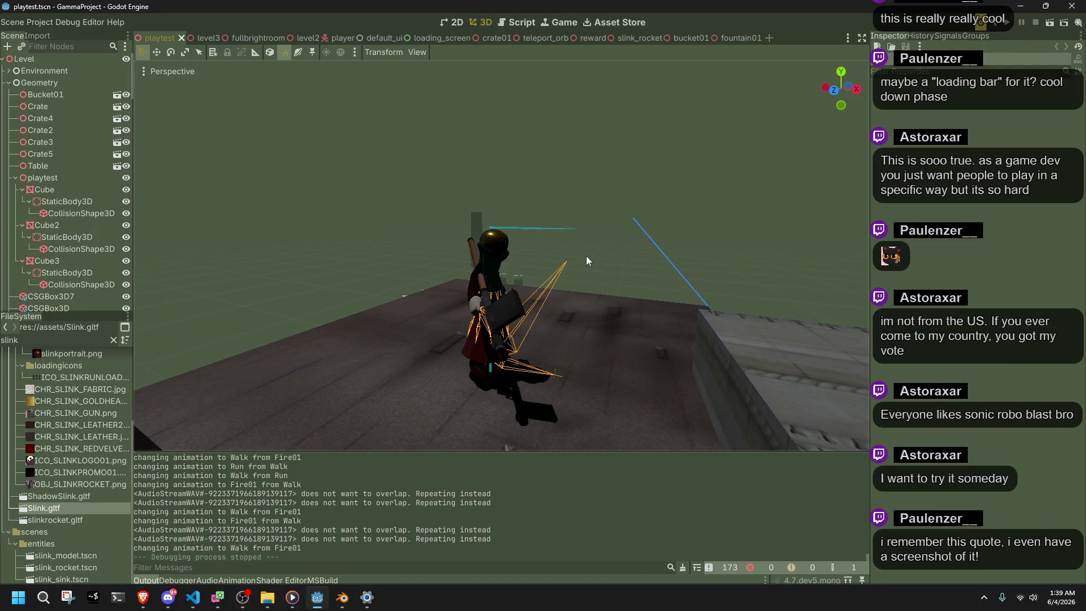
scroll(597, 271, "up", 3)
scroll(597, 271, "down", 3)
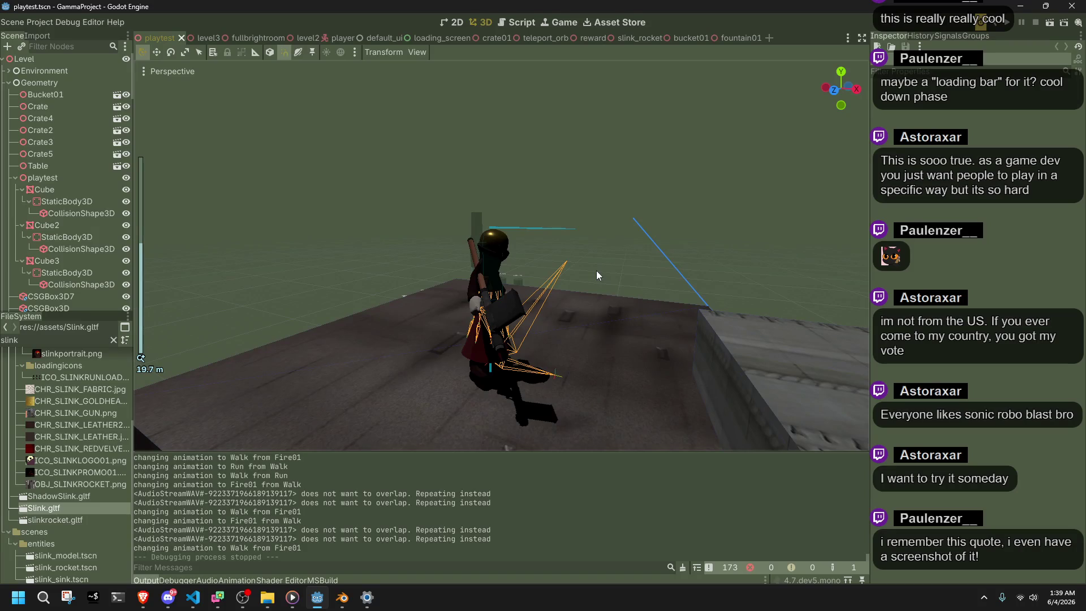
left_click_drag(597, 271, 611, 269)
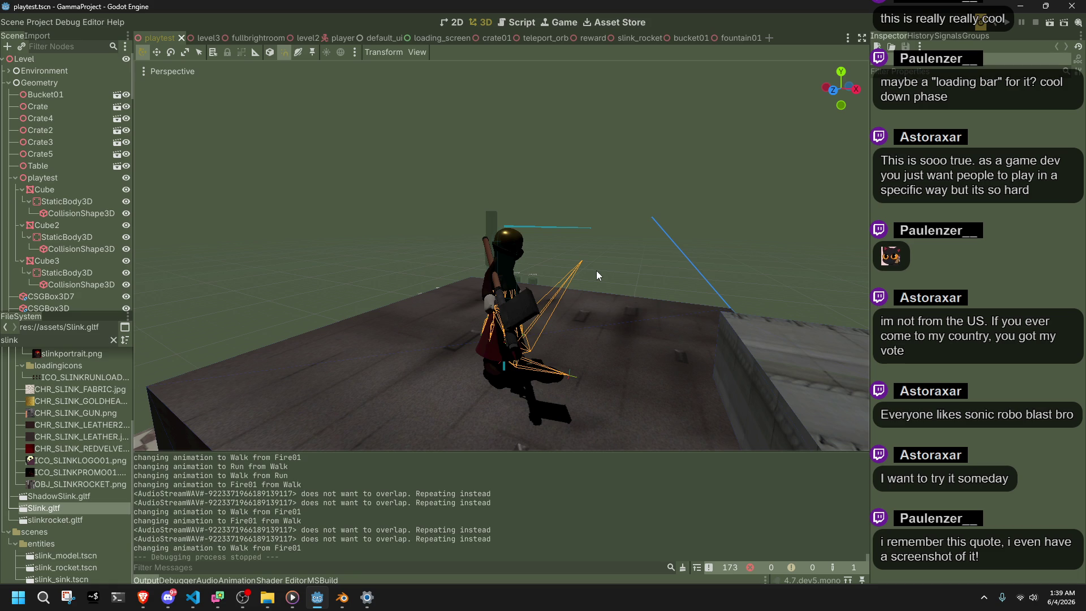
left_click_drag(450, 253, 508, 238)
left_click(193, 598)
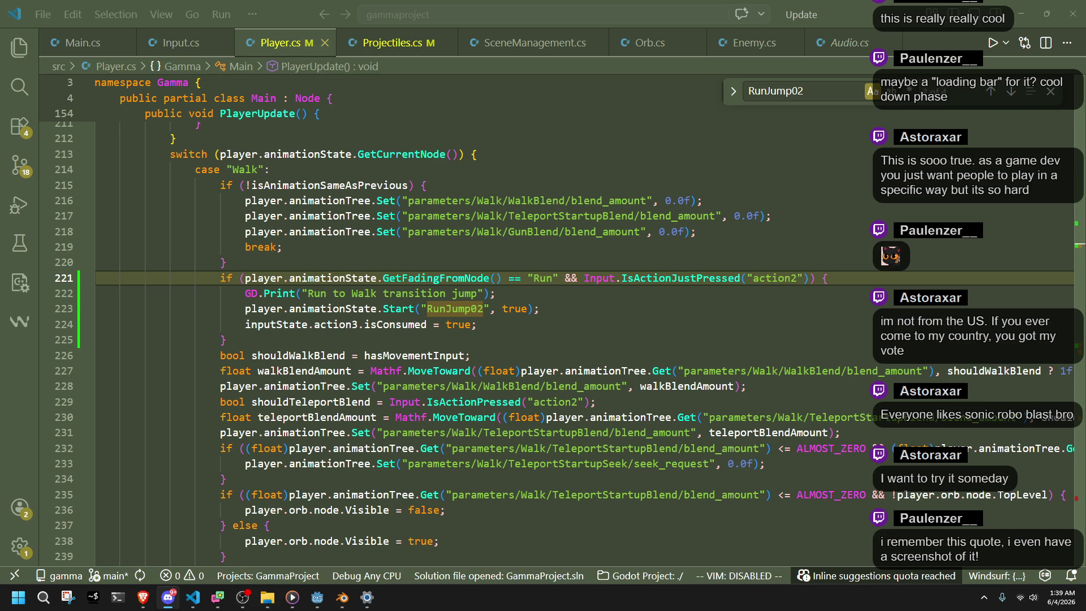
Inspect the action2 check on line 221 and lines 223–226 of Player.cs
left_click(798, 278)
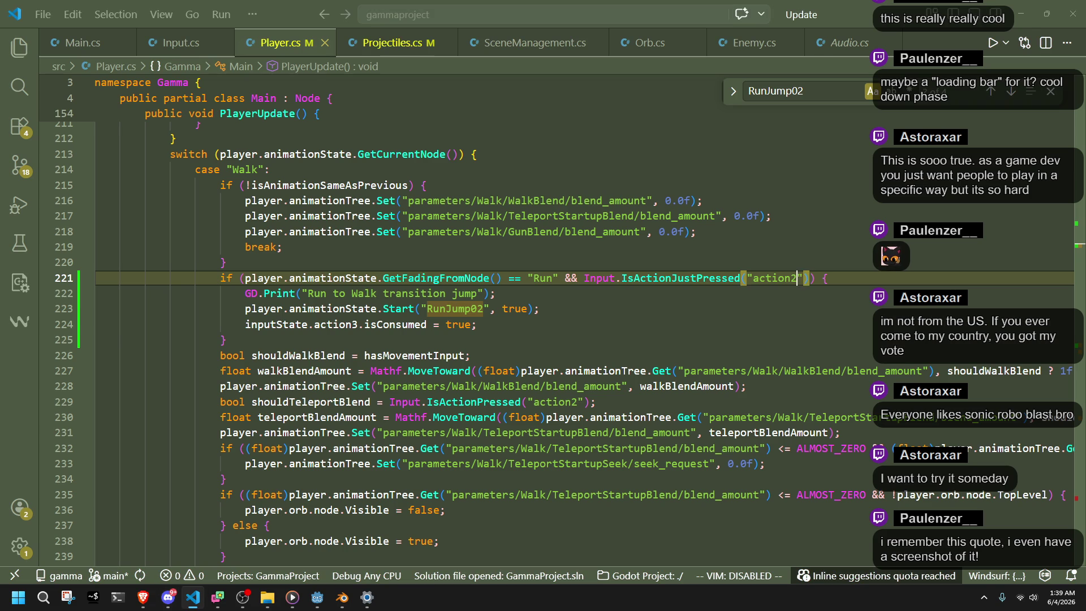
left_click(606, 358)
left_click(611, 335)
left_click(612, 312)
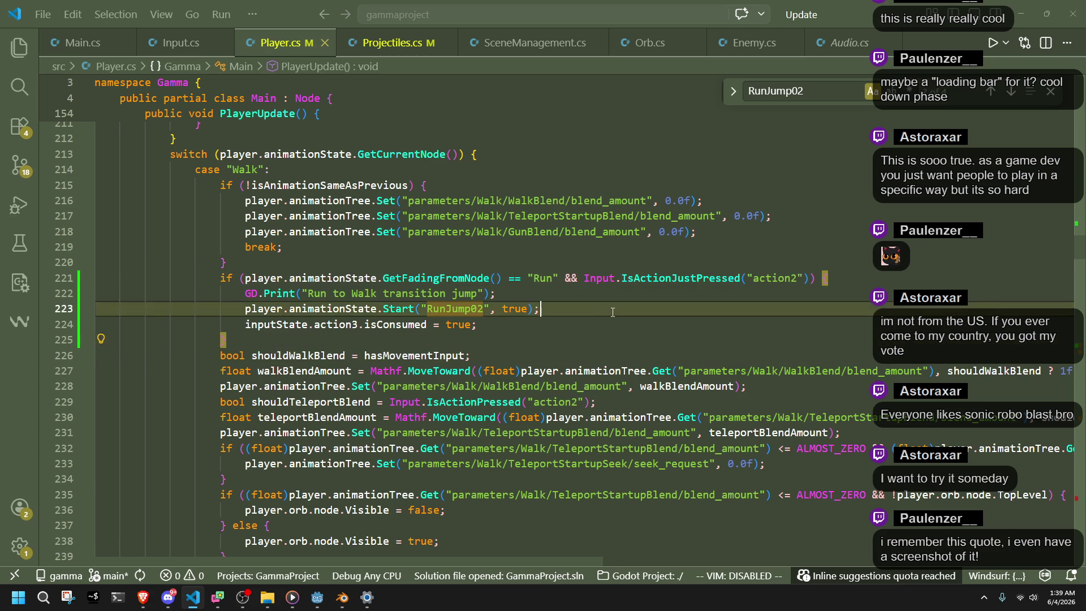
left_click(621, 323)
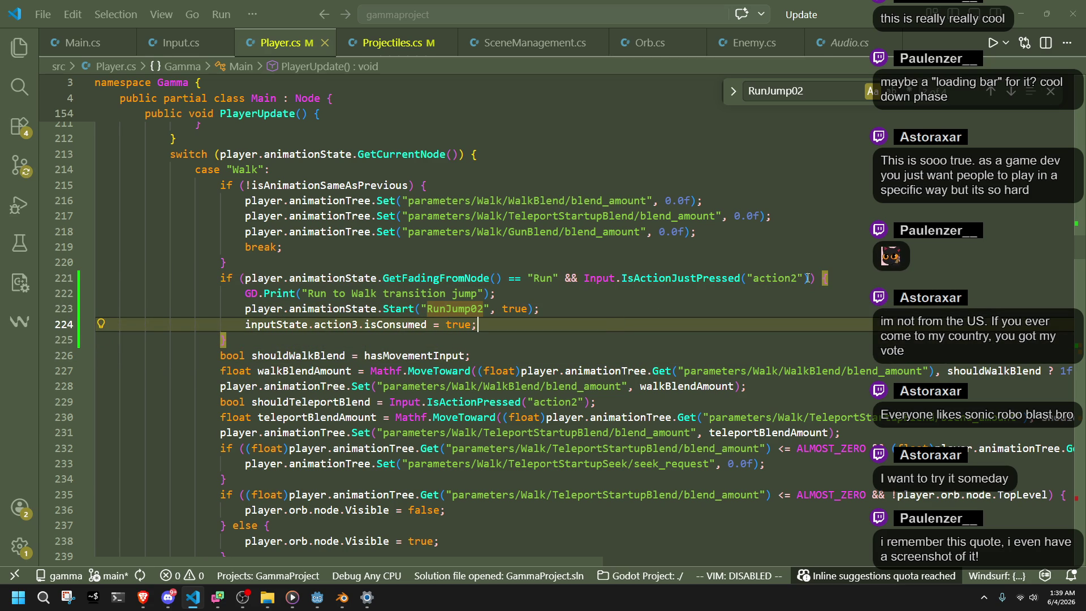
Change 'action2' to 'action1' on line 221, then return to Godot to test
left_click(786, 280)
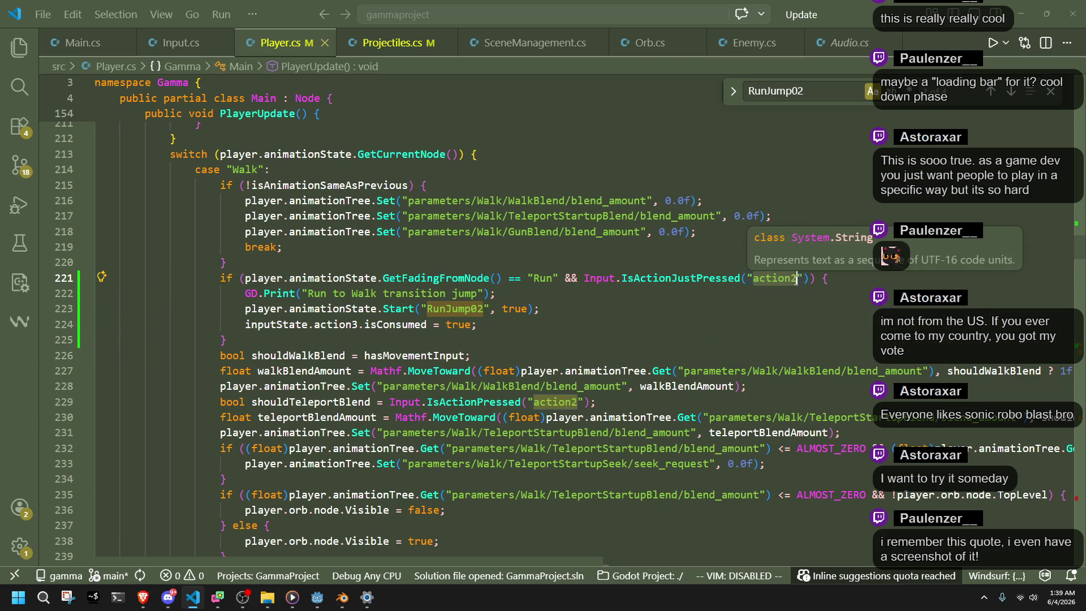
key("BackSpace")
type("1")
left_click(754, 299)
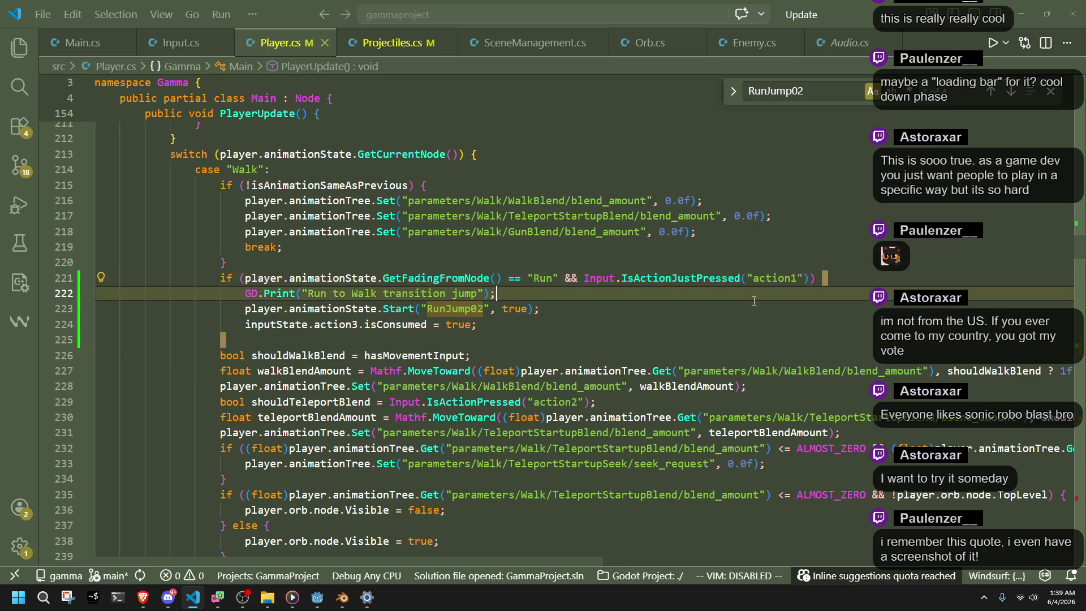
key("alt+Tab")
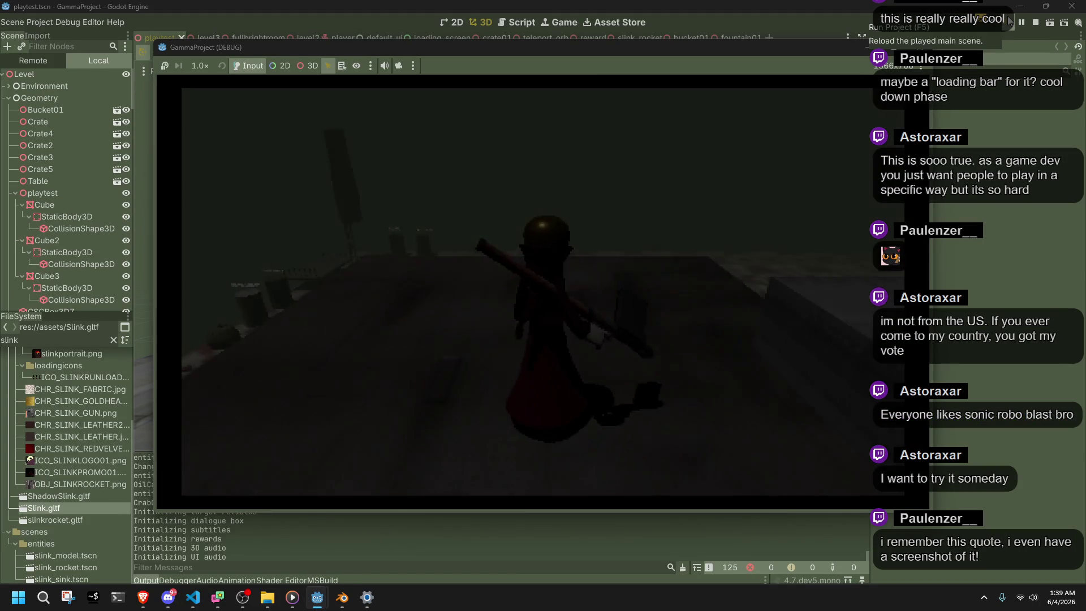
Jump while running and page through the Hello player dialog to close it
key("space")
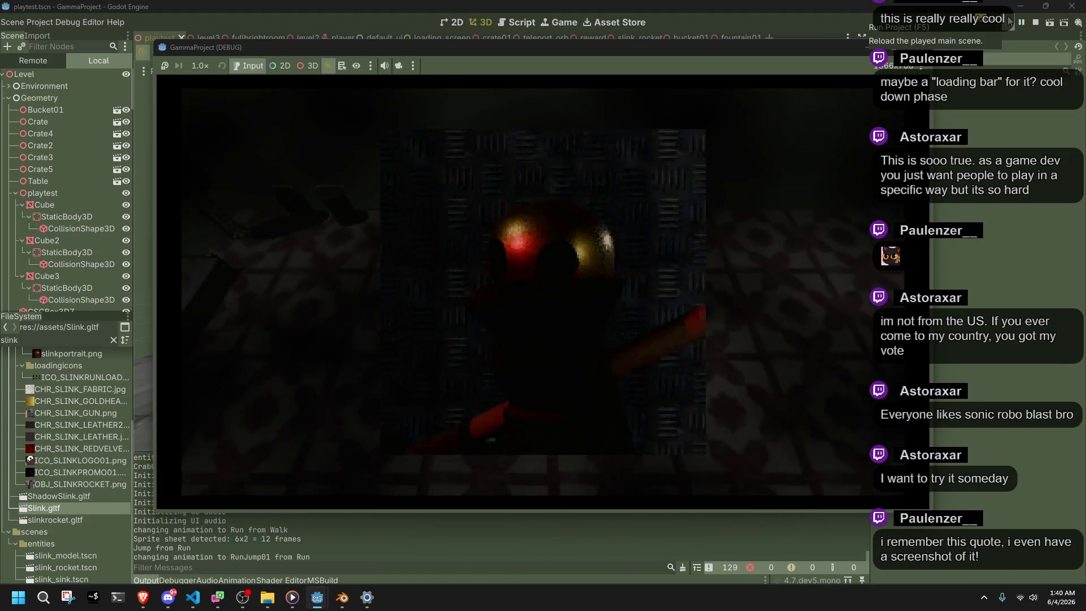
key("Return")
key("Return")
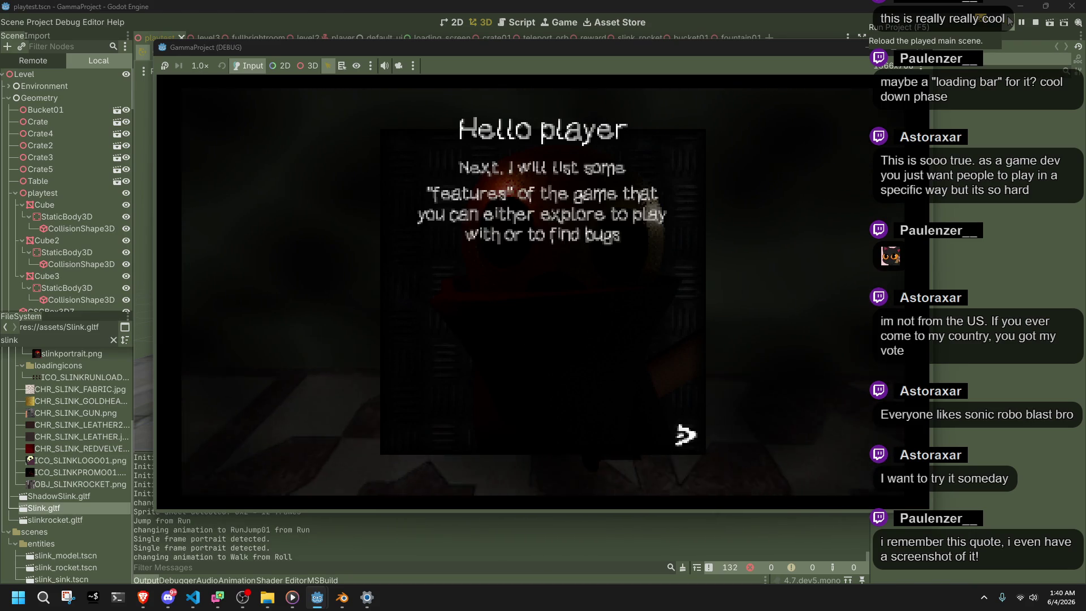
key("Return")
key("w")
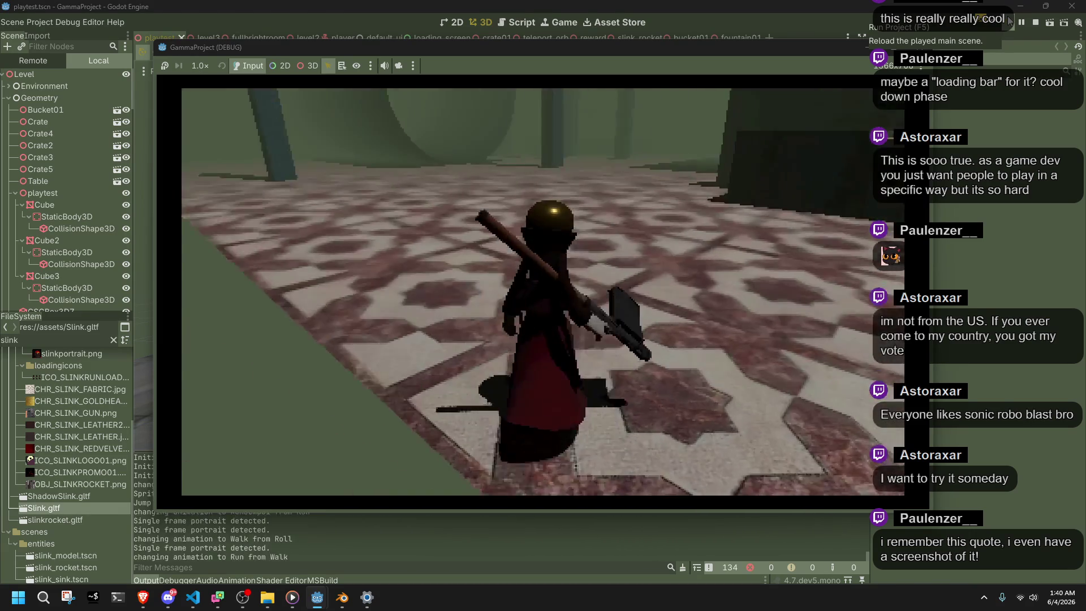
Run across the tiles and grey floor, jump from a run, then stop the game with F8
key("a")
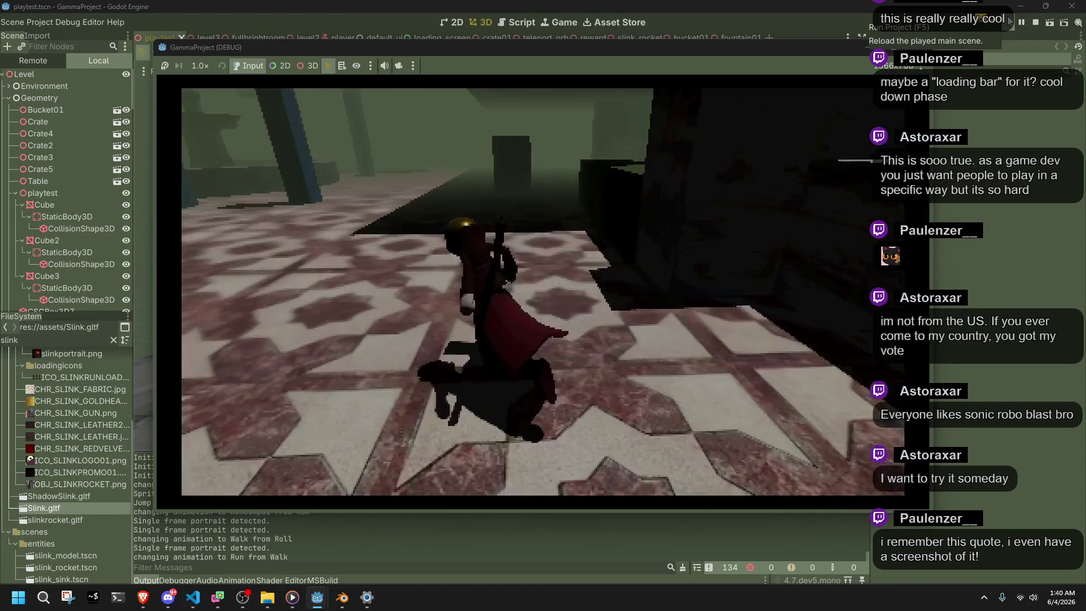
key("d")
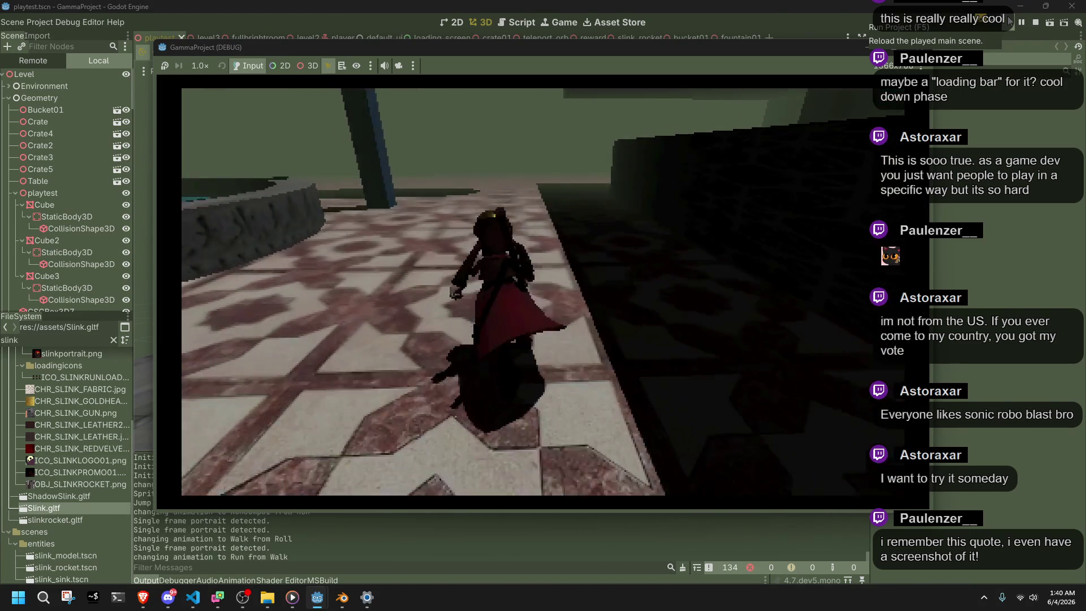
key("a")
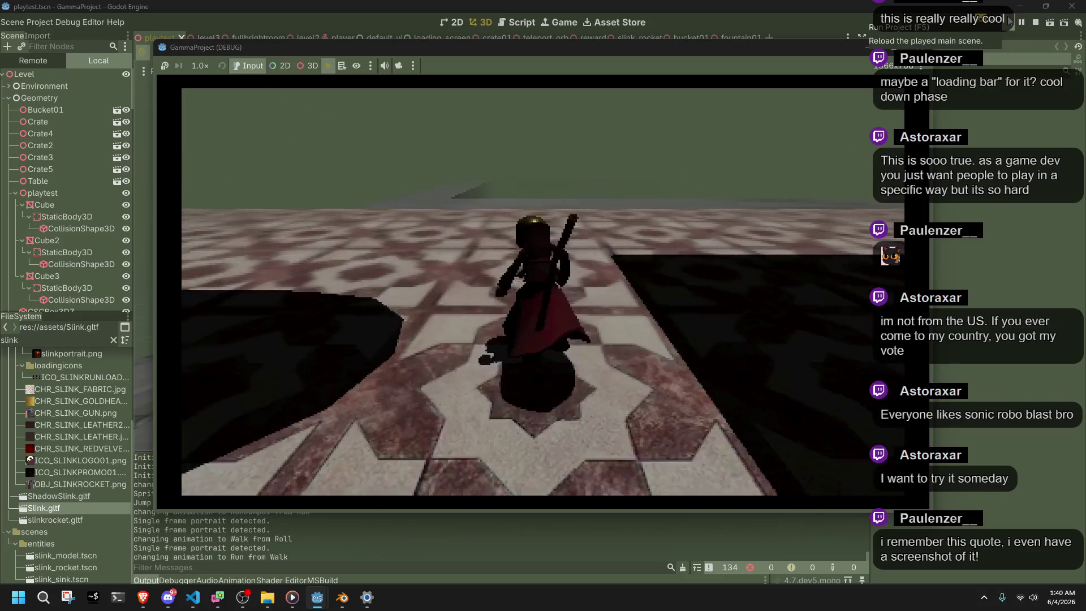
key("d")
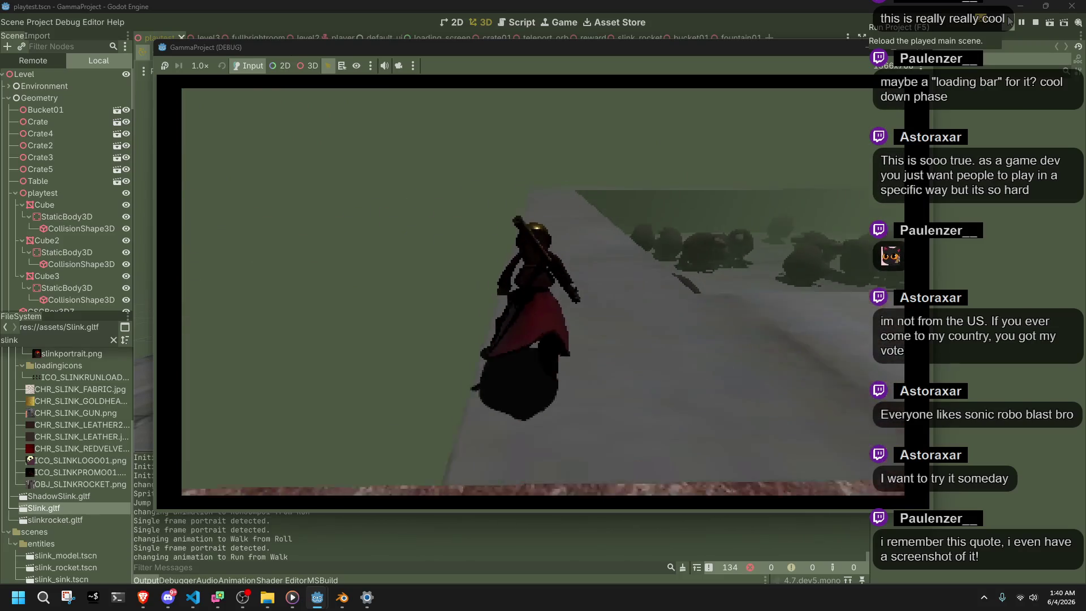
key("a")
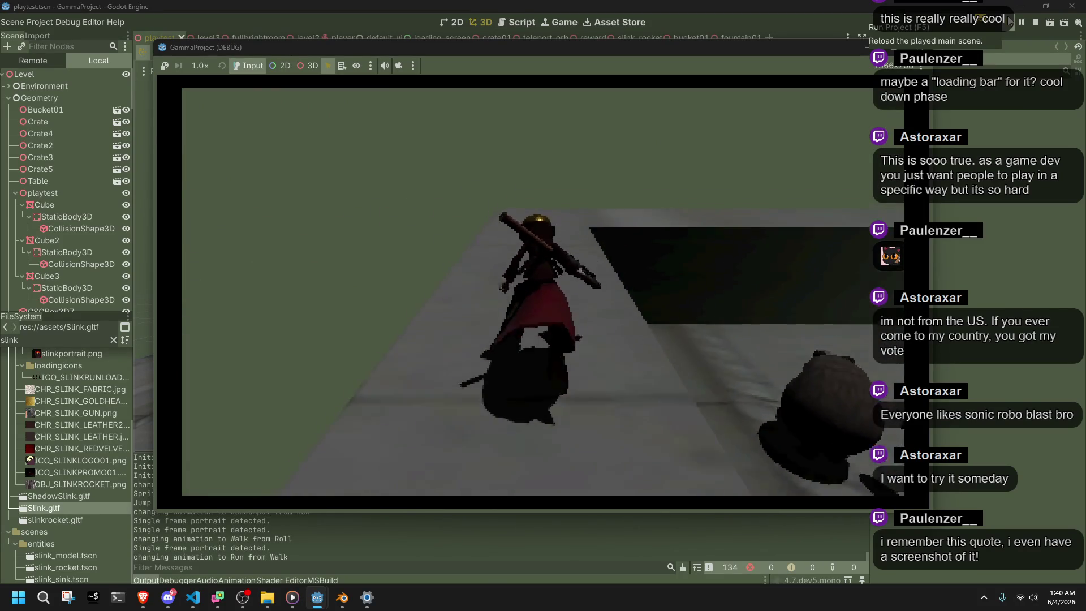
key("space")
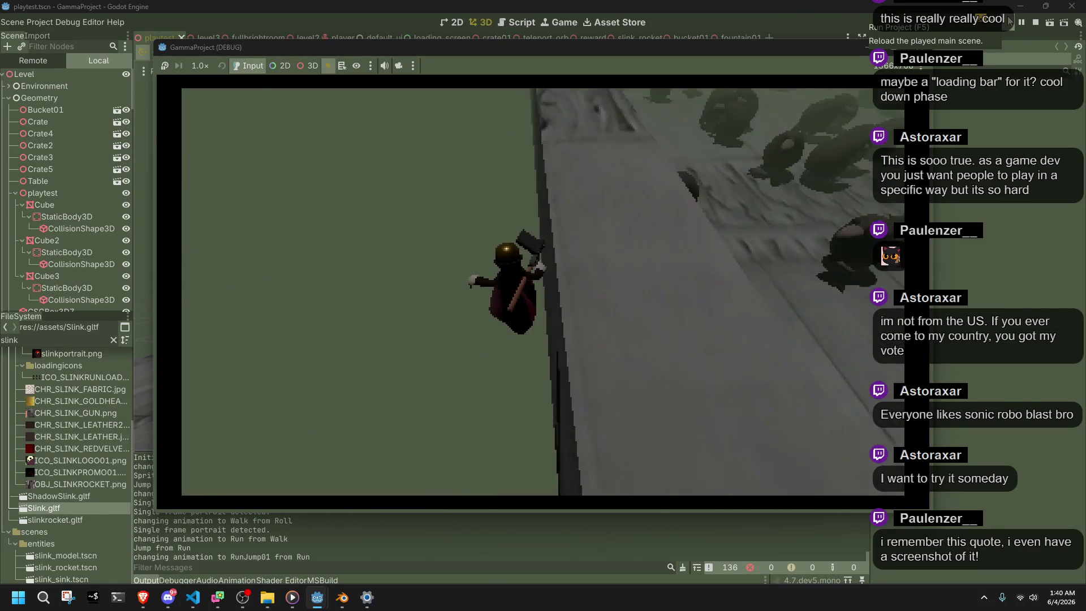
key("F8")
left_click(48, 25)
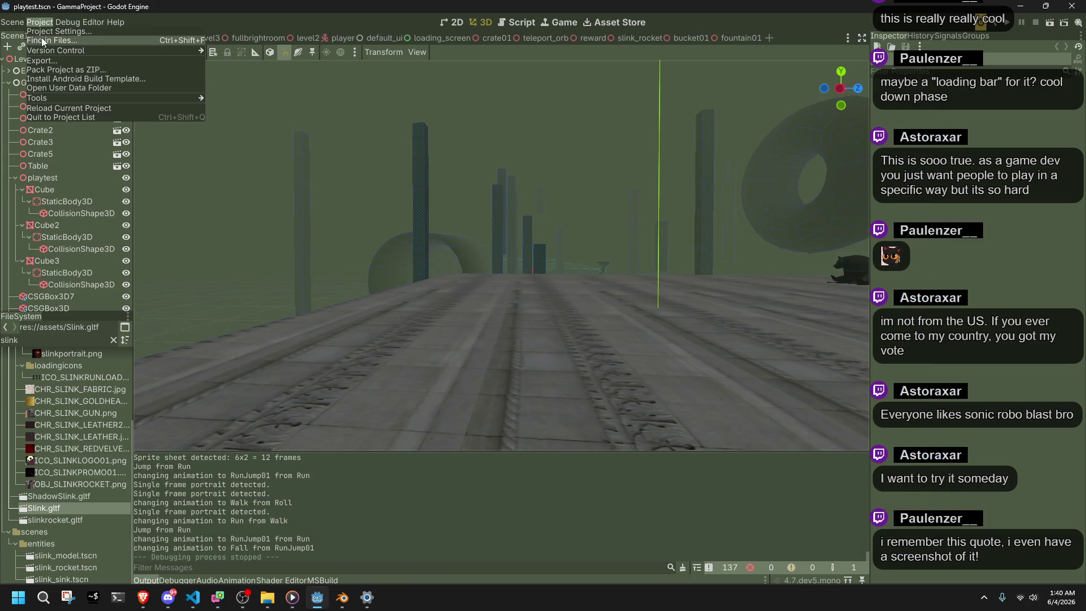
left_click(41, 38)
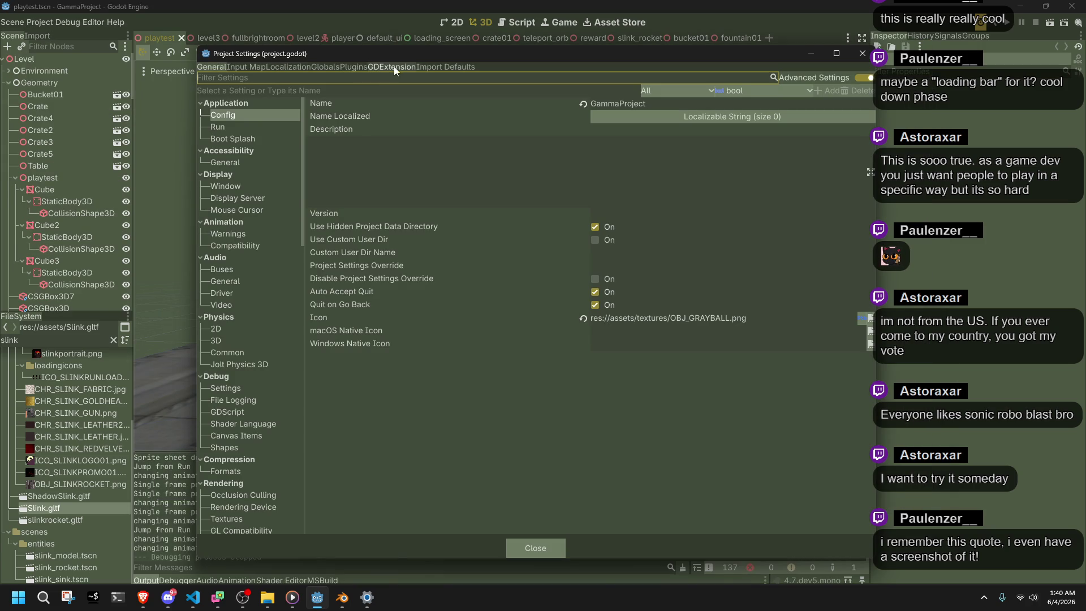
left_click(255, 68)
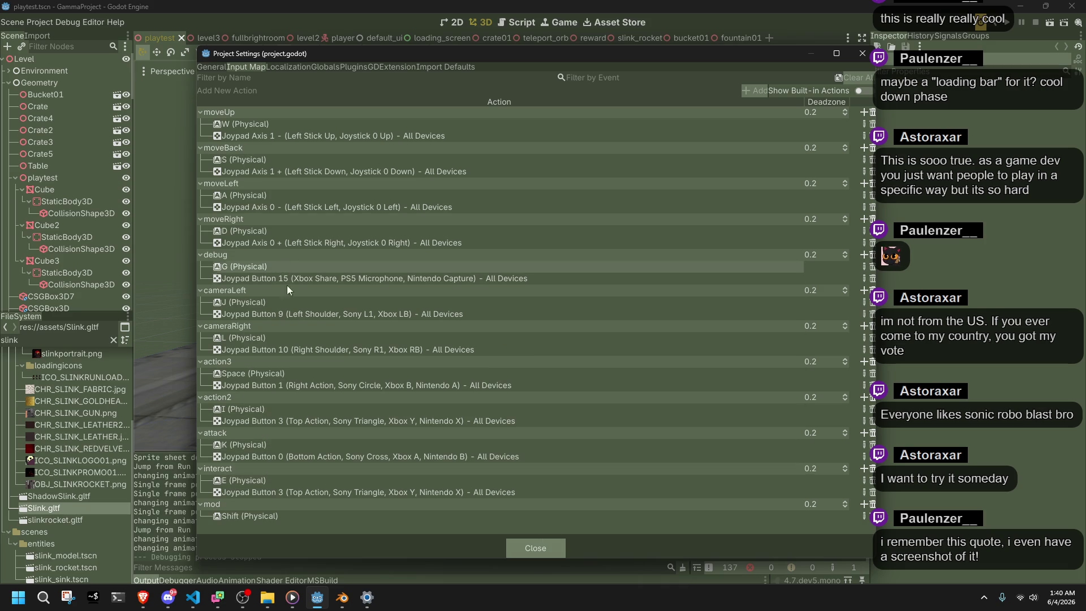
left_click(517, 542)
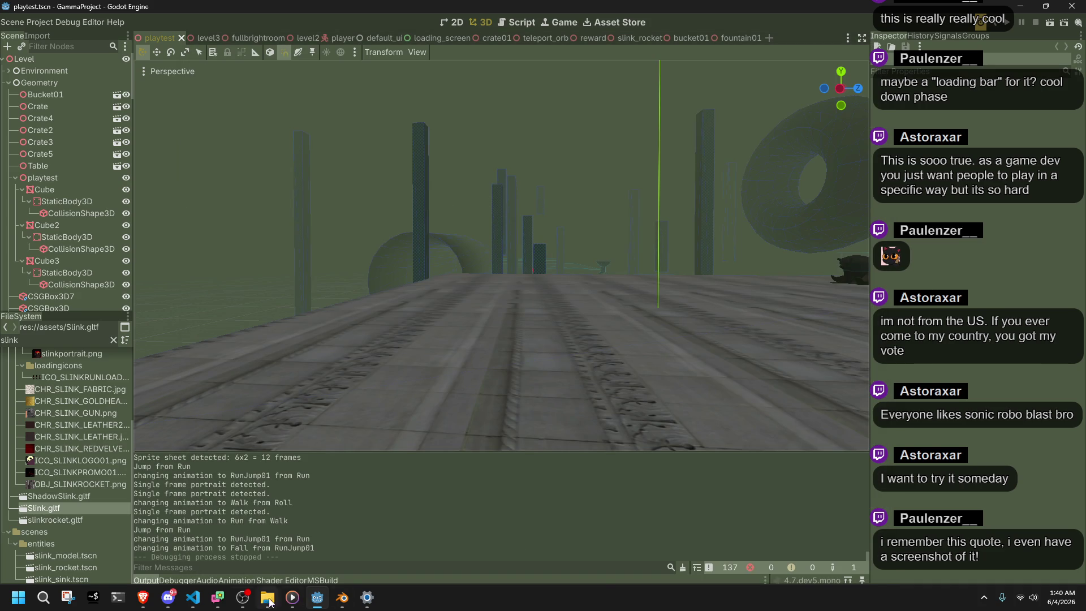
left_click(193, 599)
Review the action1 check on lines 221–222 of Player.cs, then return to the Godot editor
left_click(763, 280)
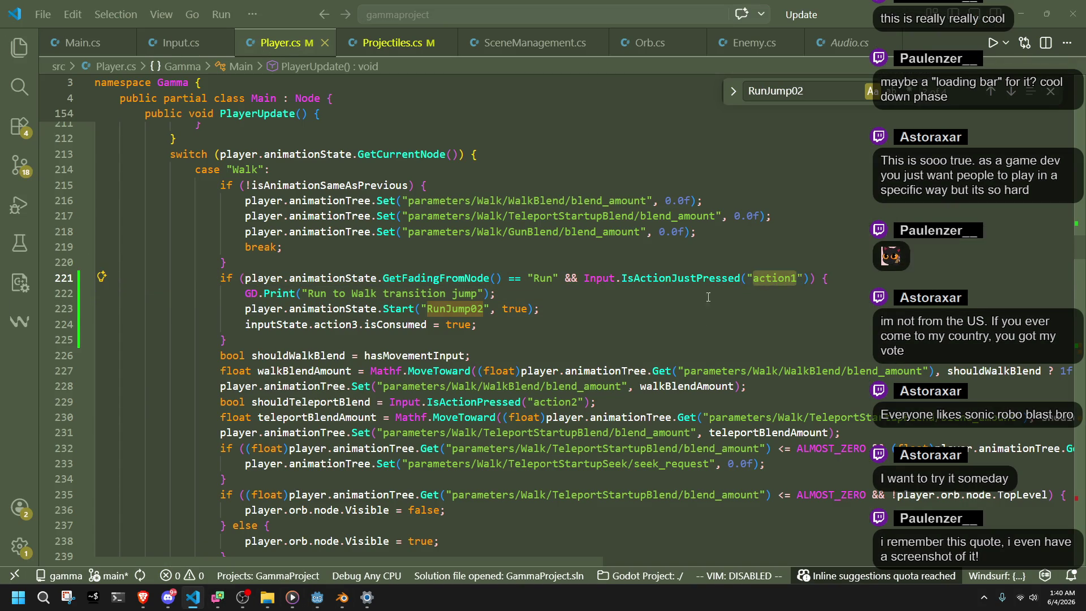
left_click(686, 299)
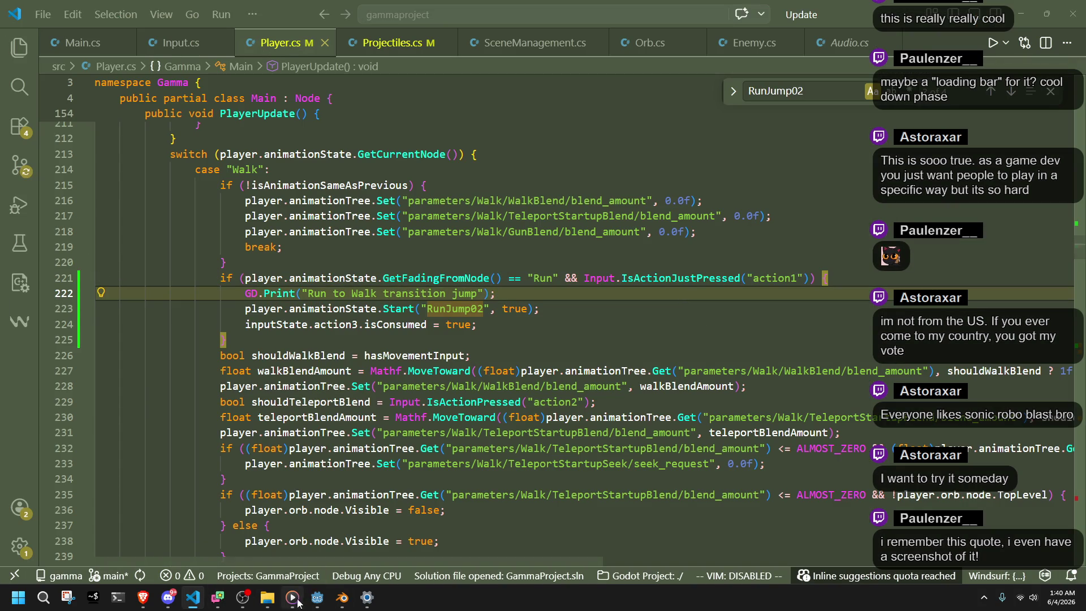
left_click(311, 599)
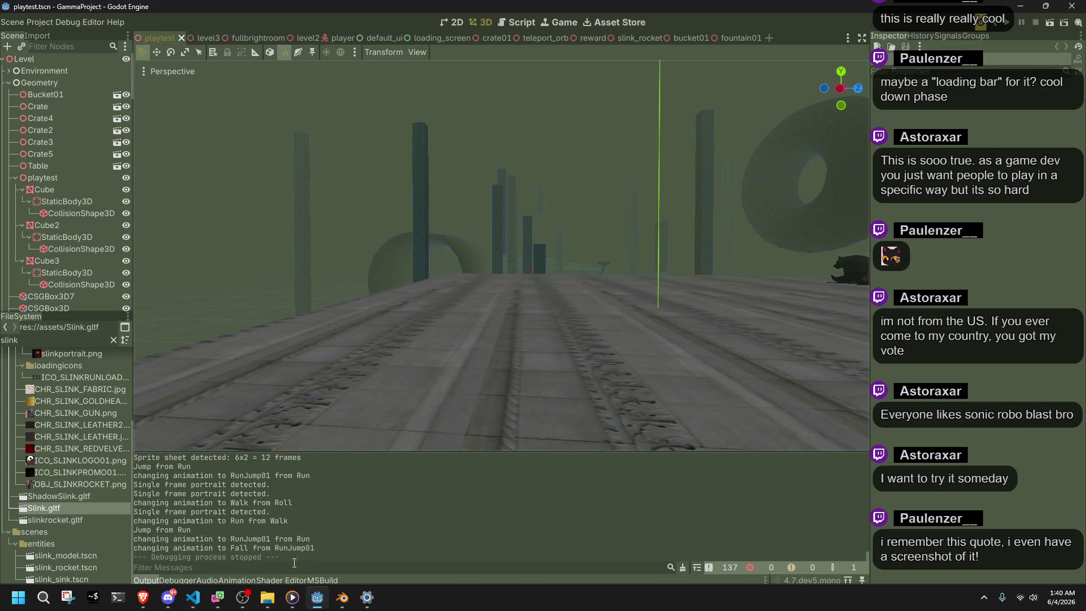
left_click(47, 25)
Create a new 'action1' input action in the Input Map, bound to the F key
left_click(54, 32)
type("action")
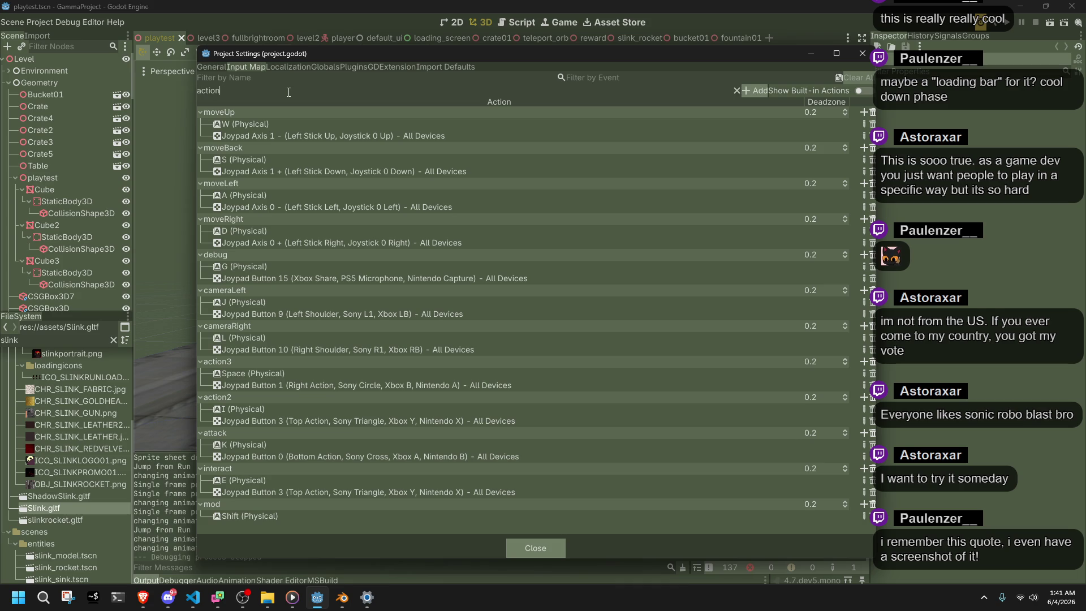
type("1")
key("Return")
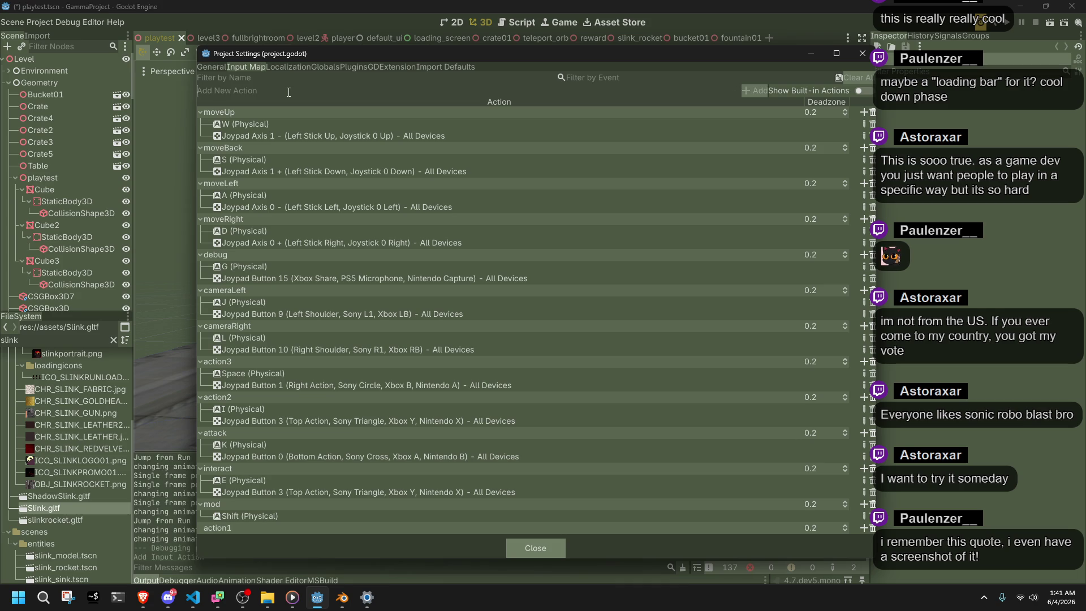
left_click(864, 528)
key("y")
left_click(463, 405)
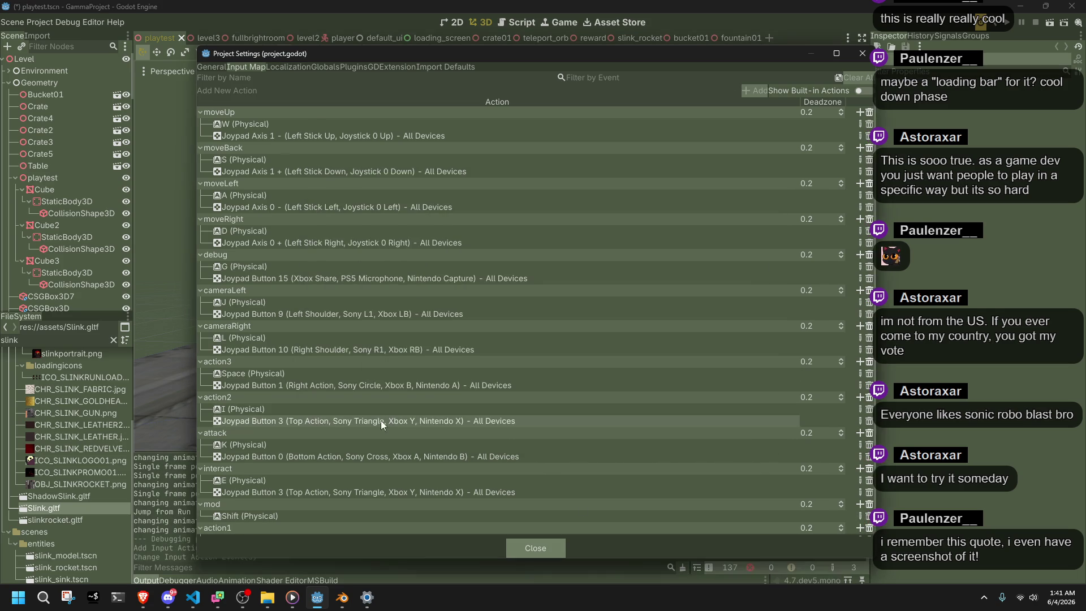
mouse_move(229, 517)
left_mouse_down()
mouse_move(293, 465)
mouse_move(274, 358)
left_mouse_up()
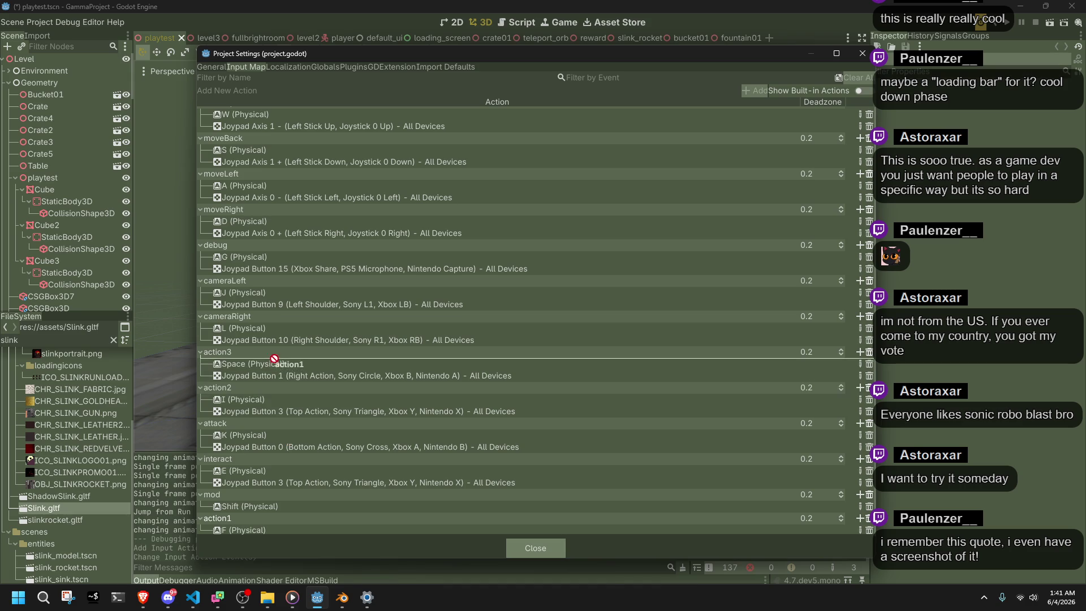
Drag action1 and action2 above action3 and attack above action1, then close Project Settings
left_click_drag(294, 417, 295, 416)
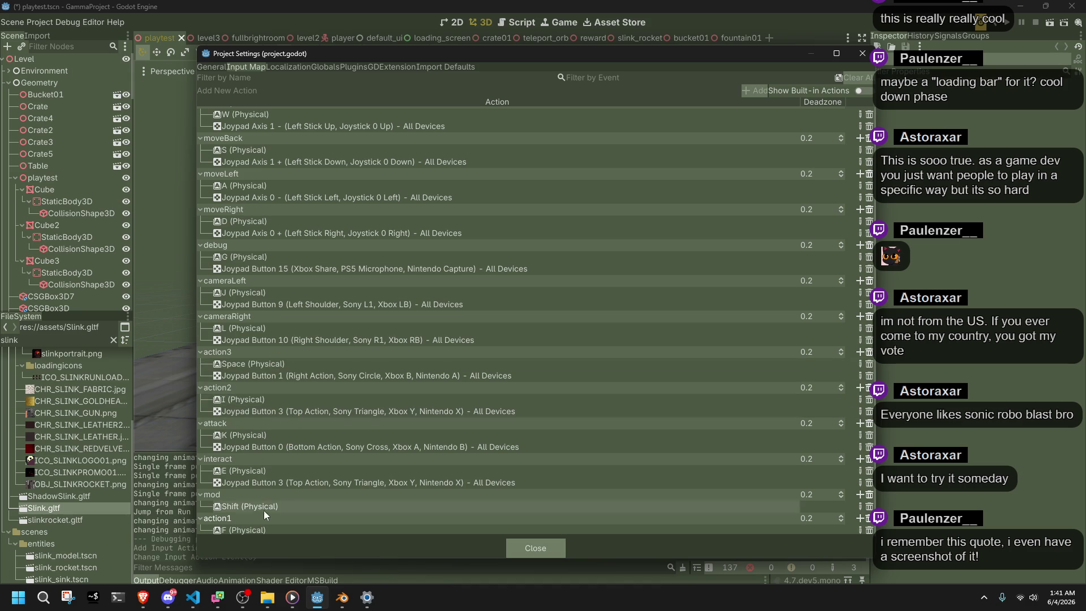
left_click_drag(283, 348, 282, 349)
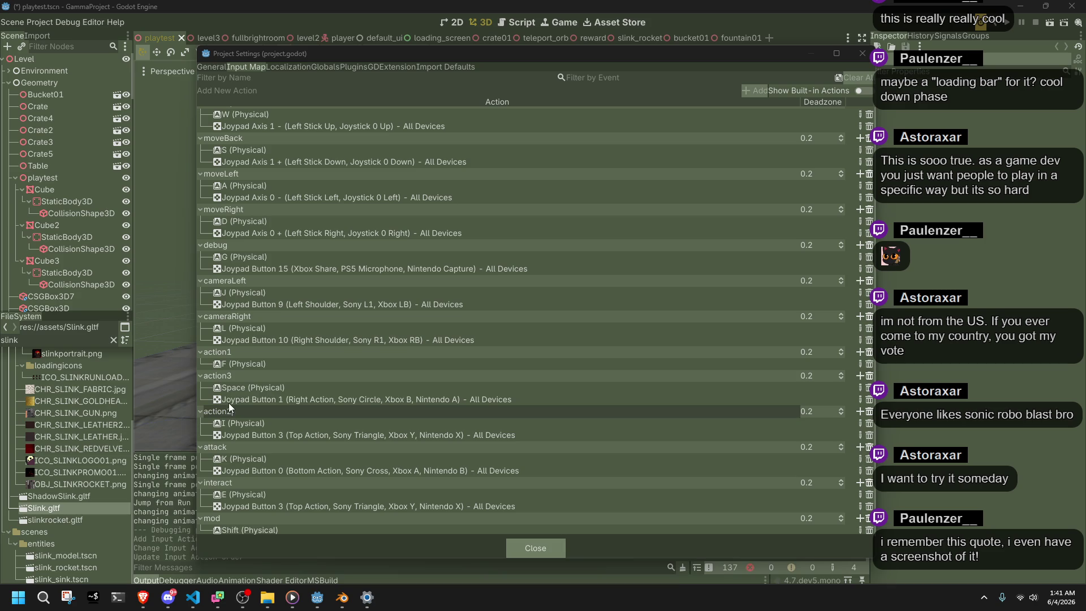
left_click_drag(221, 421, 237, 415)
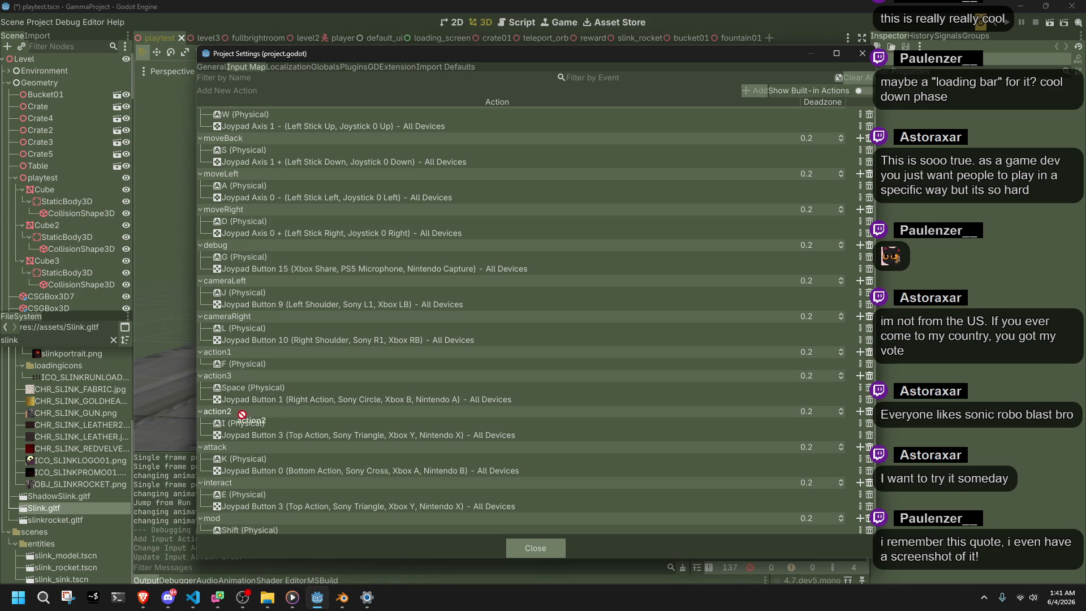
left_click_drag(241, 367, 226, 372)
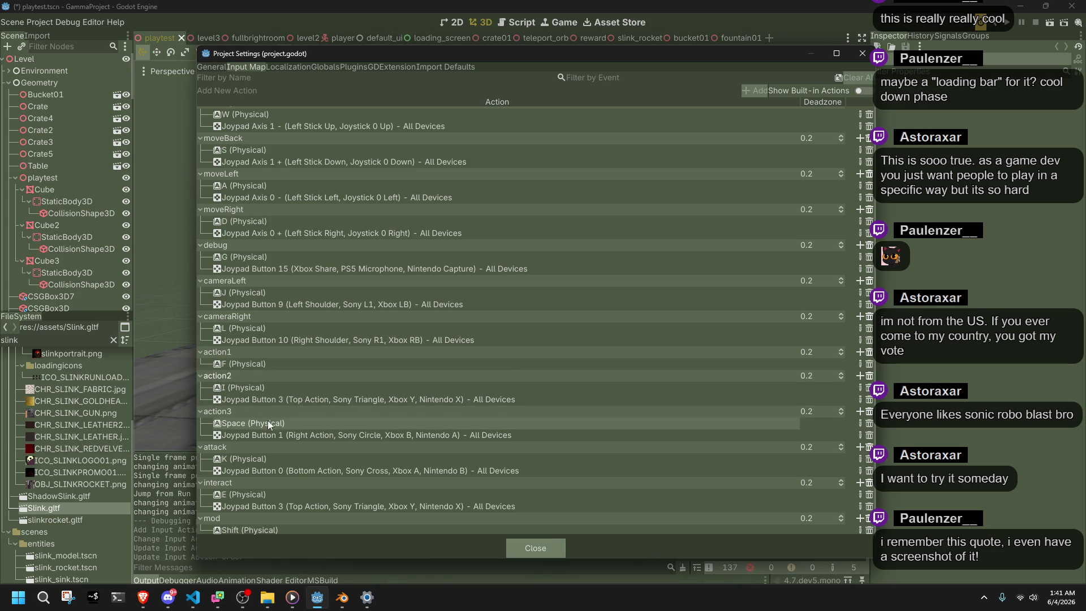
left_click_drag(263, 458, 248, 448)
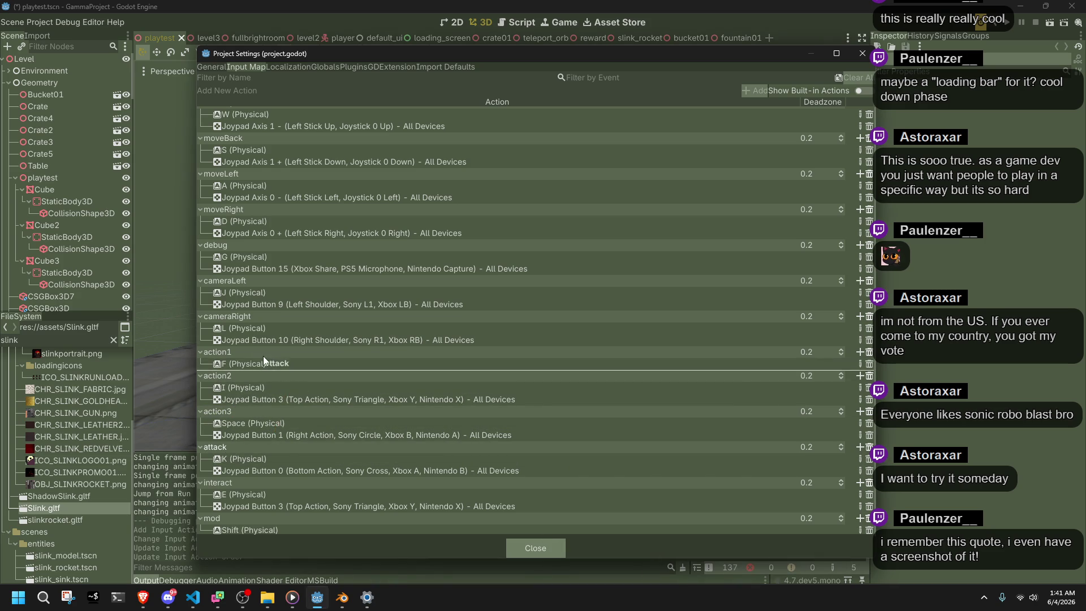
left_click_drag(250, 348, 250, 348)
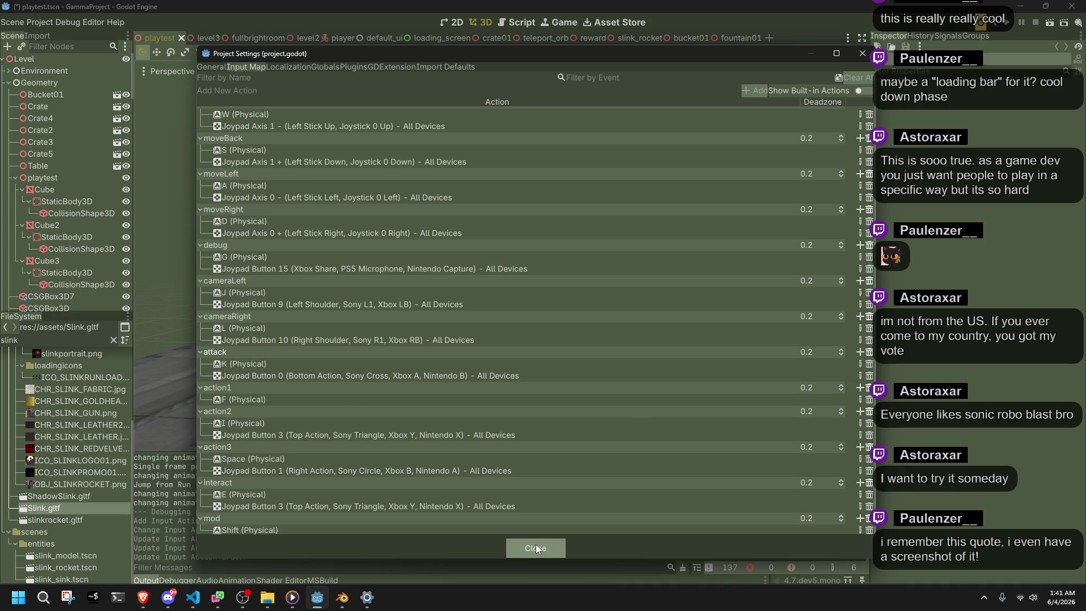
left_click(535, 548)
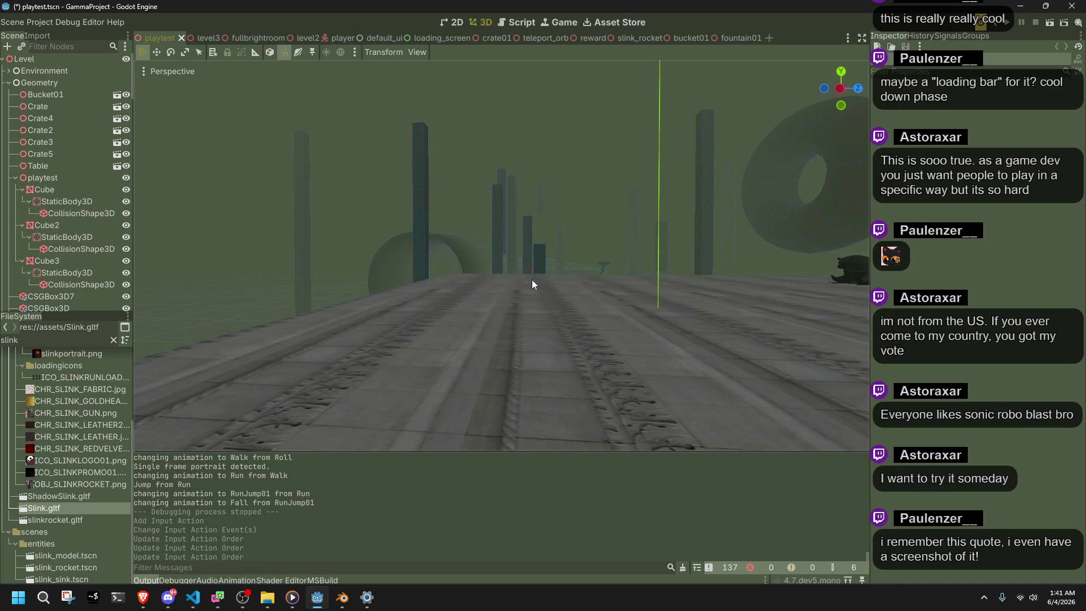
Launch the game with Run Project, run and jump with W and Space, then stop it
left_click(1011, 25)
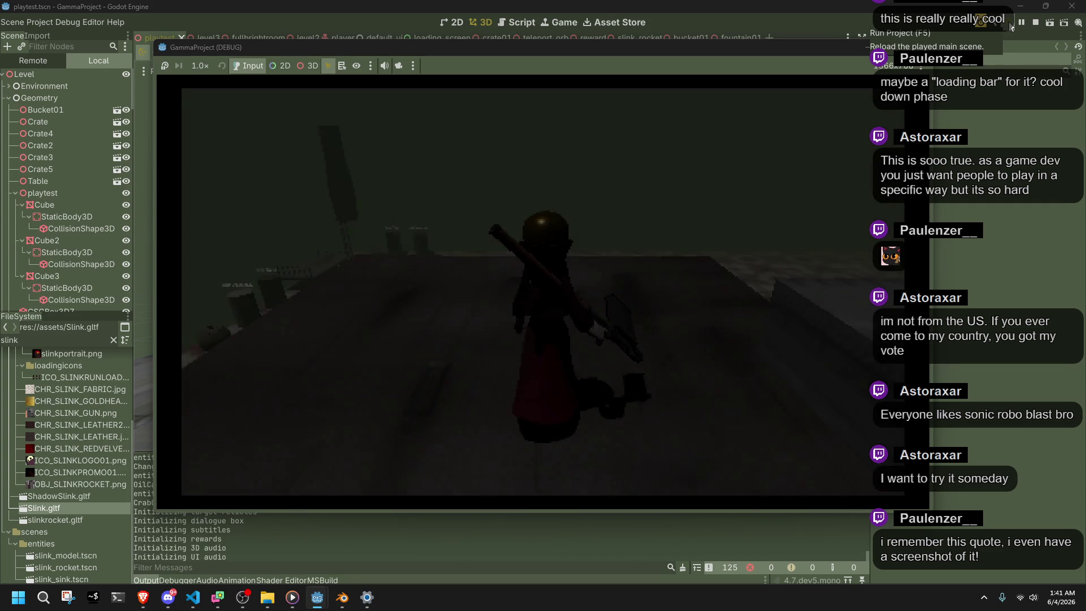
key("w")
key("space")
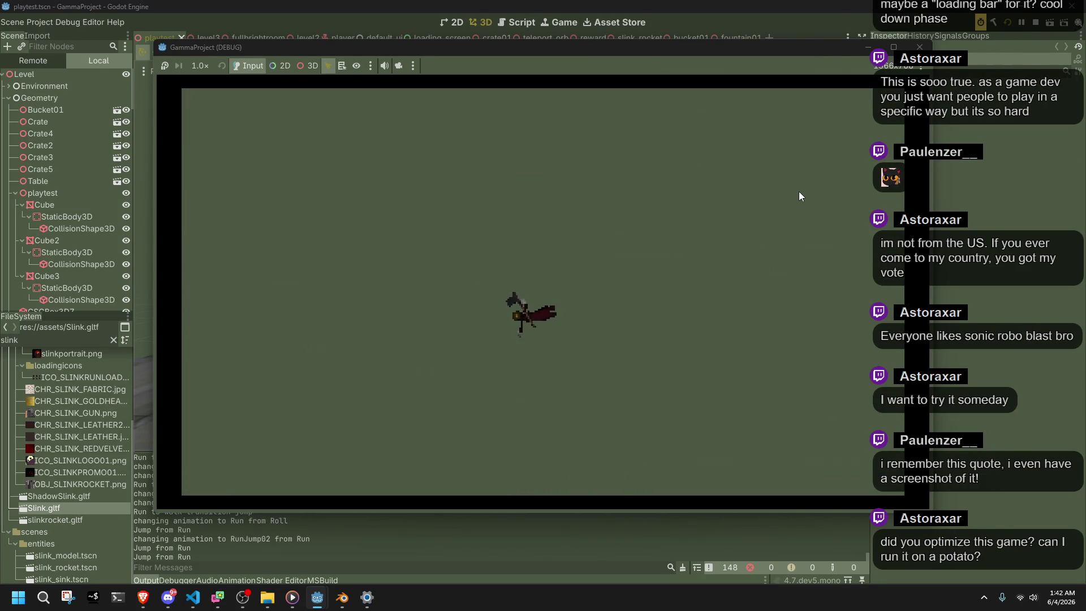
left_click(919, 47)
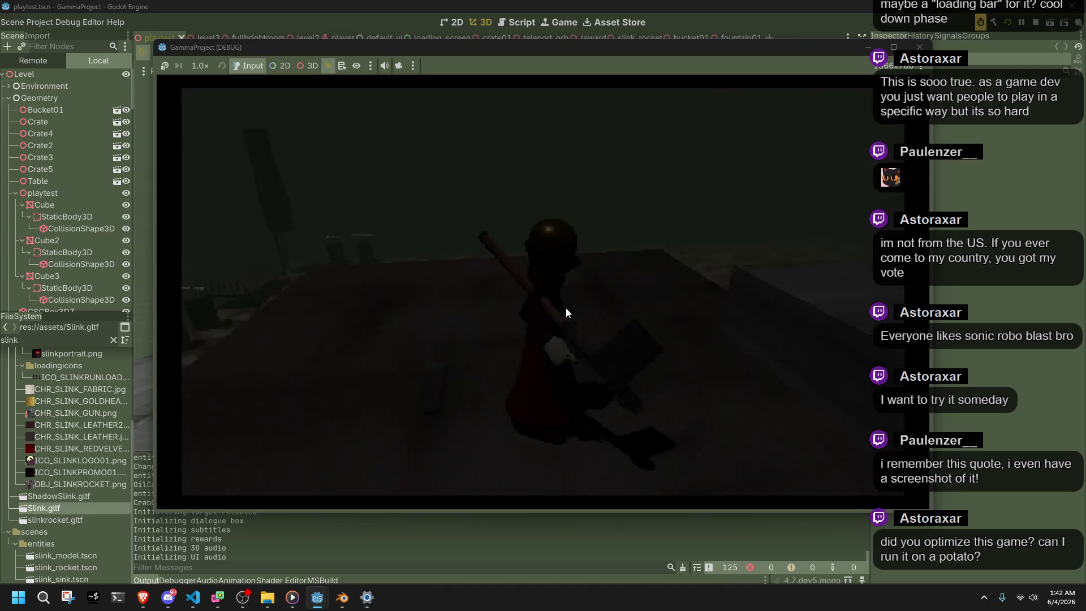
Vault onto the ledge and move the character around the level toward the trees, advancing the dialogue
key("w")
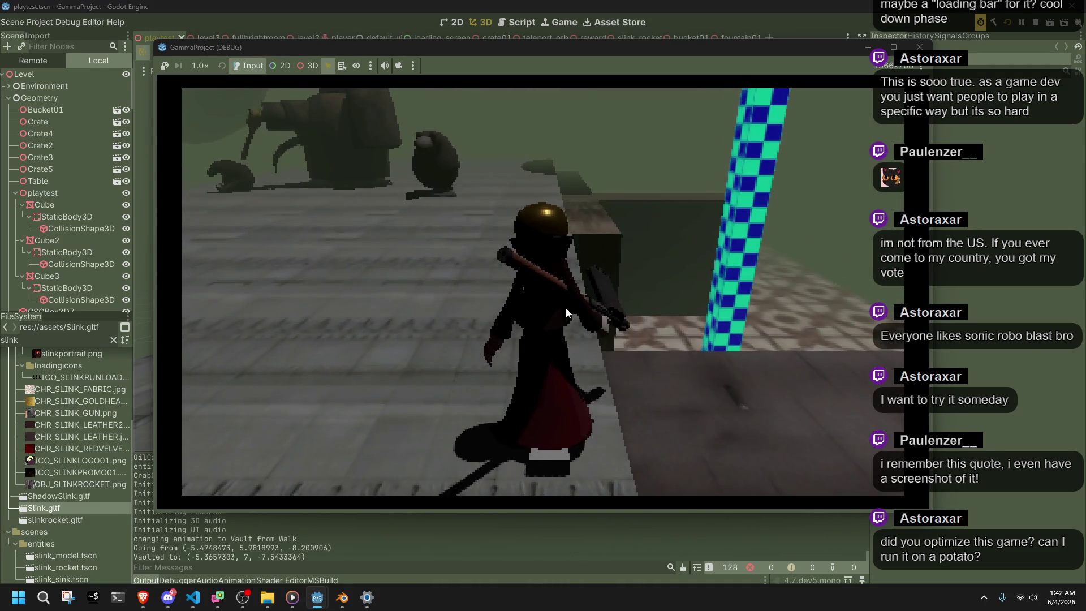
key("w")
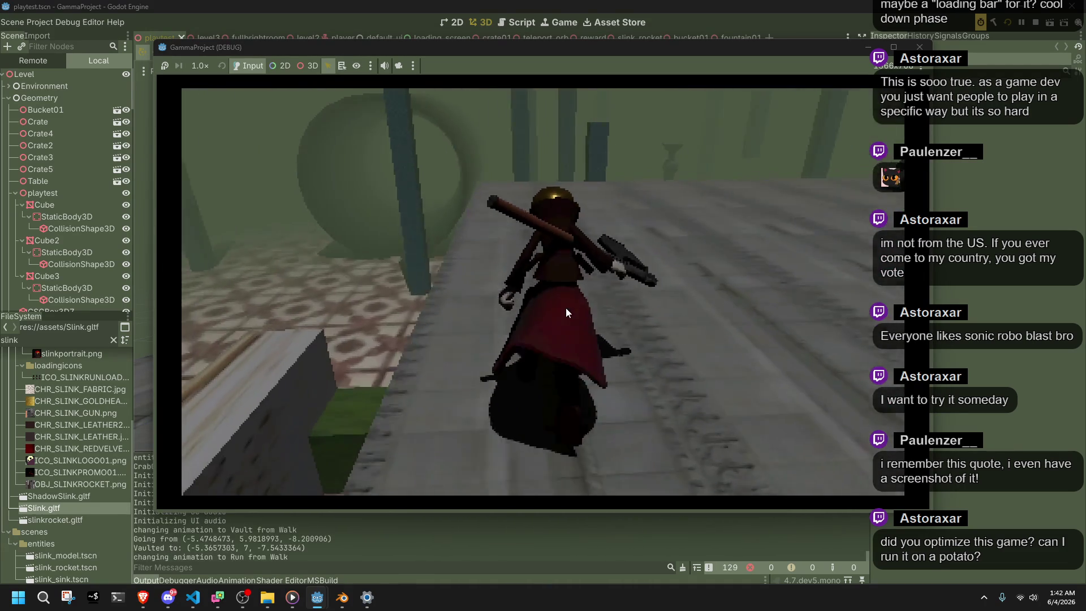
key("w")
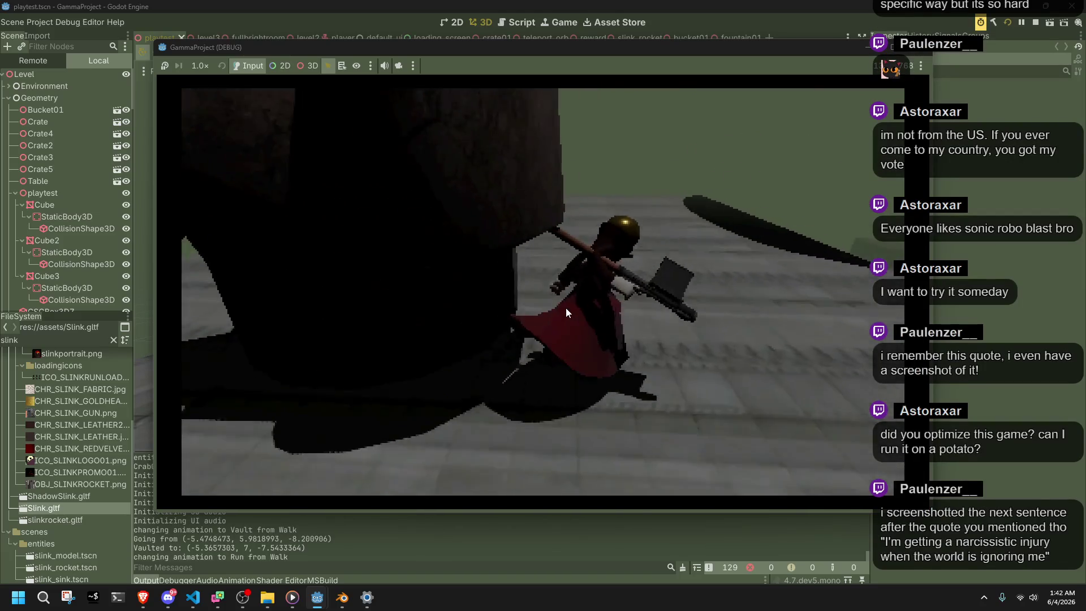
key("w")
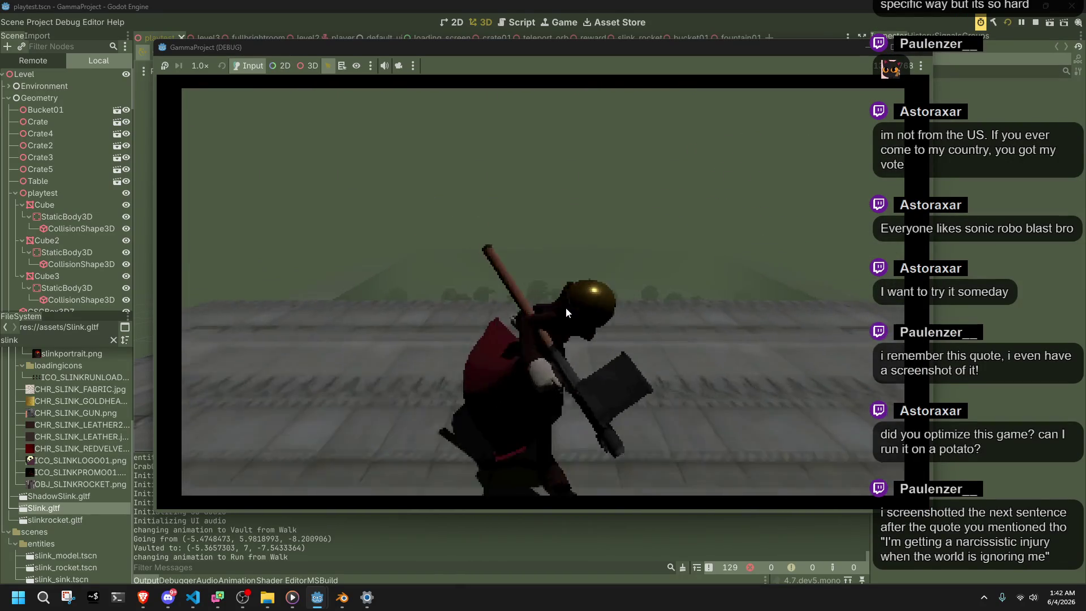
key("w")
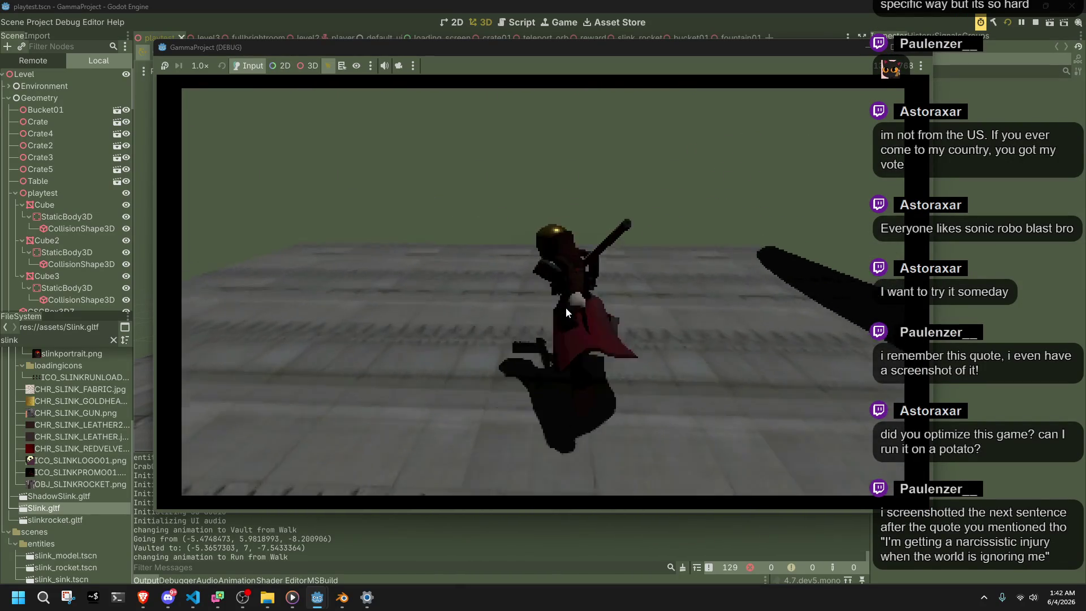
key("w")
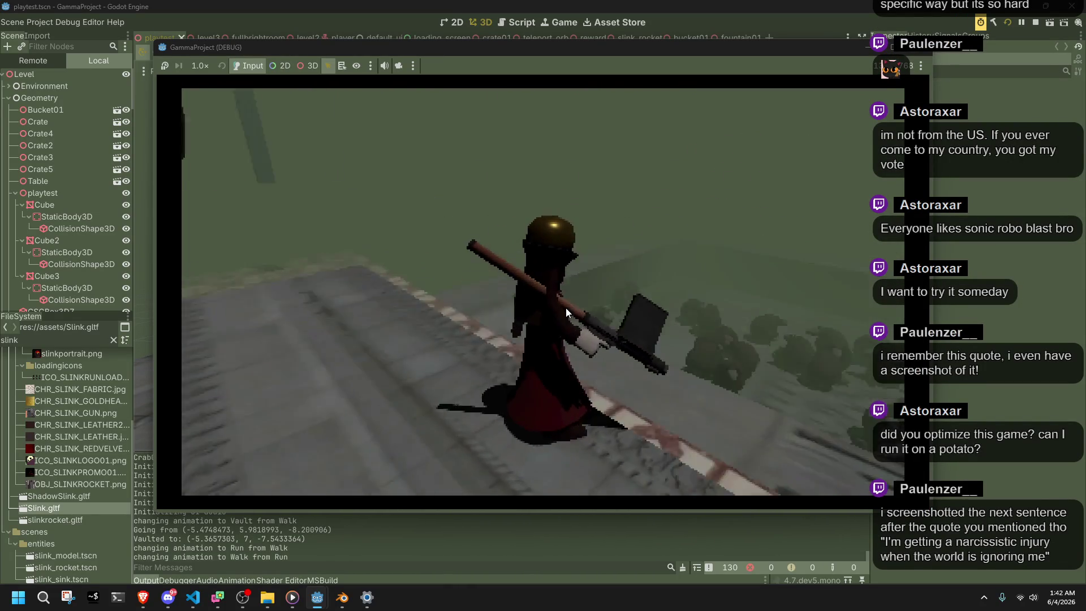
key("w")
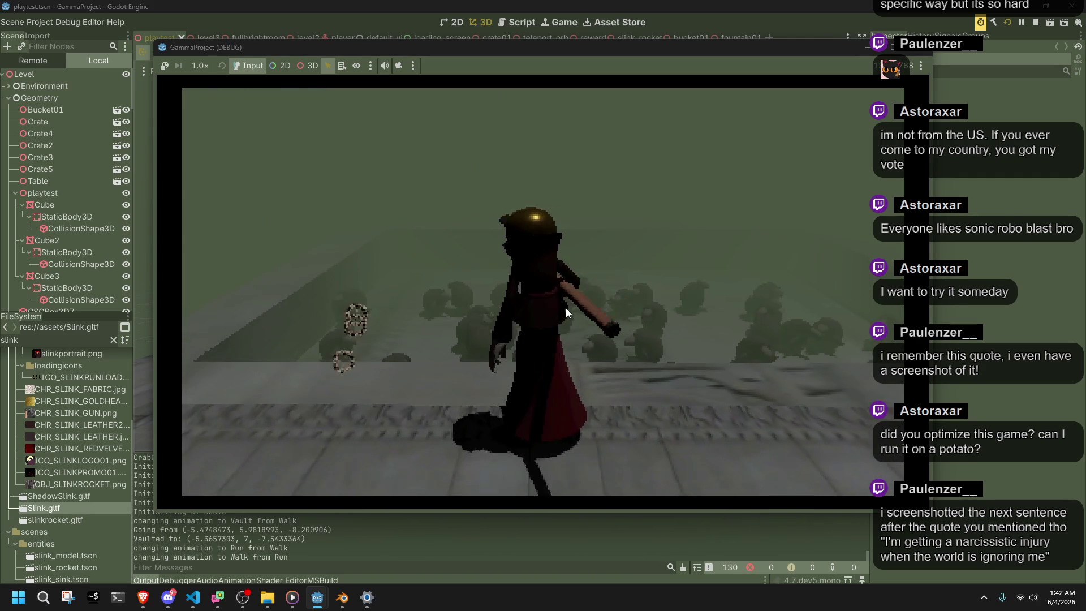
key("space")
key("space")
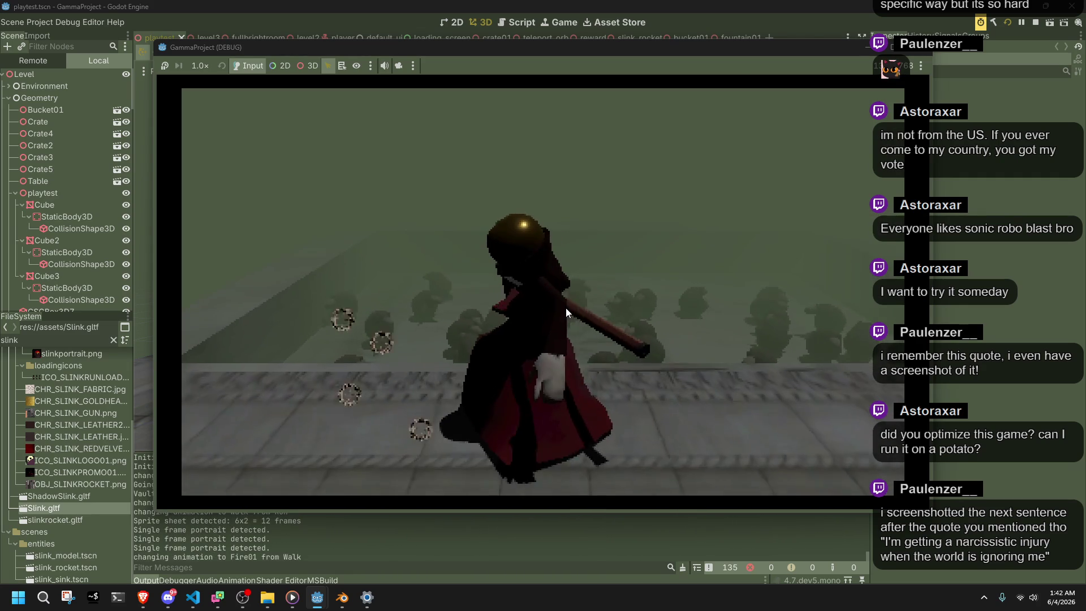
Fire a shot, jump from a run and a walk, walk off the ledge and fire twice more
left_click(566, 308)
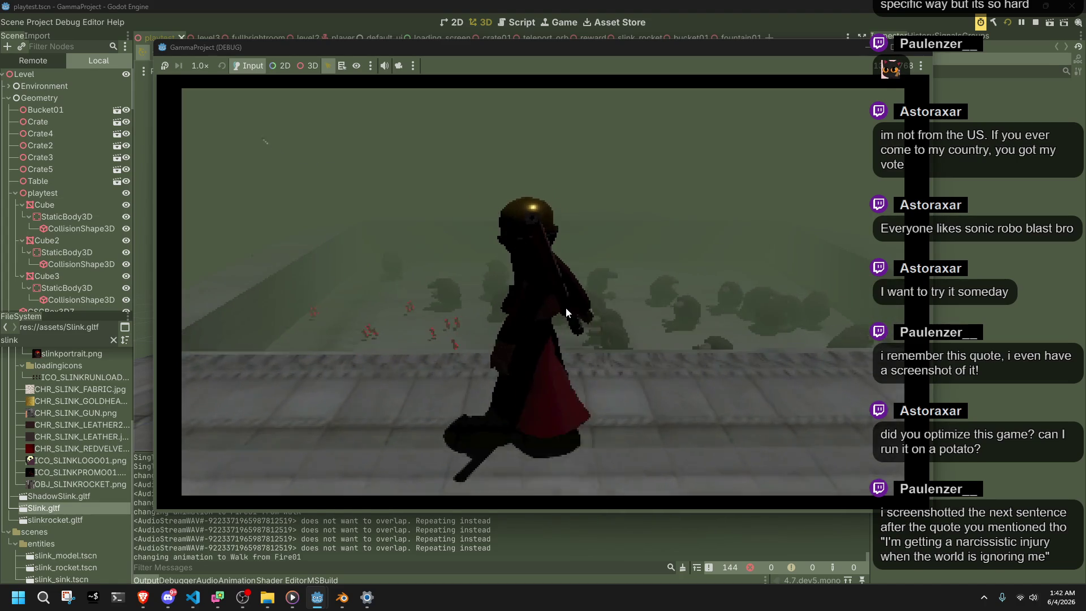
key("space")
key("space")
key("space")
key("space")
key("space")
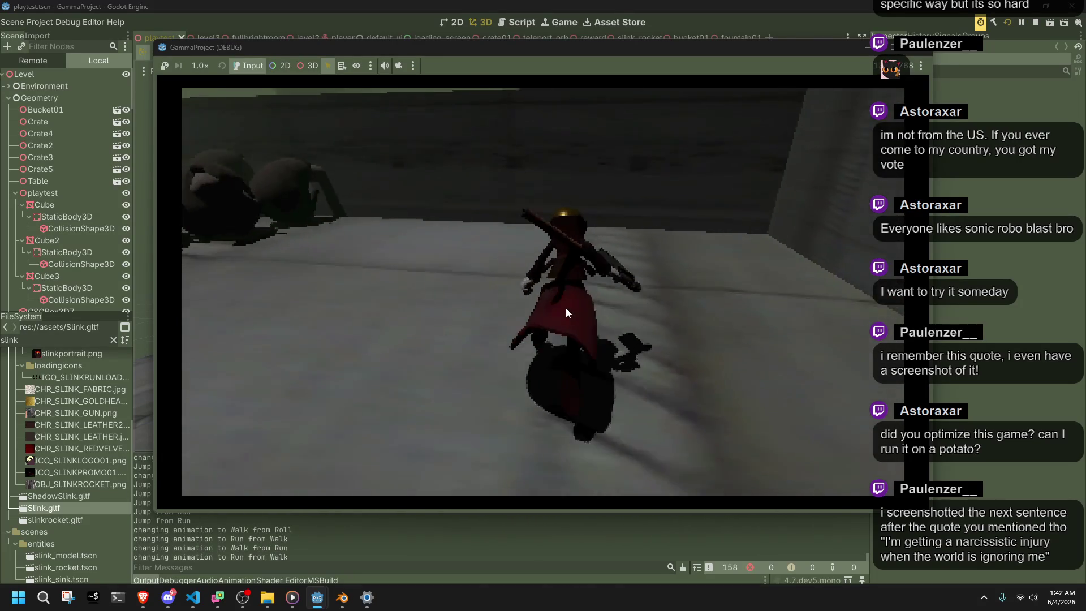
key("space")
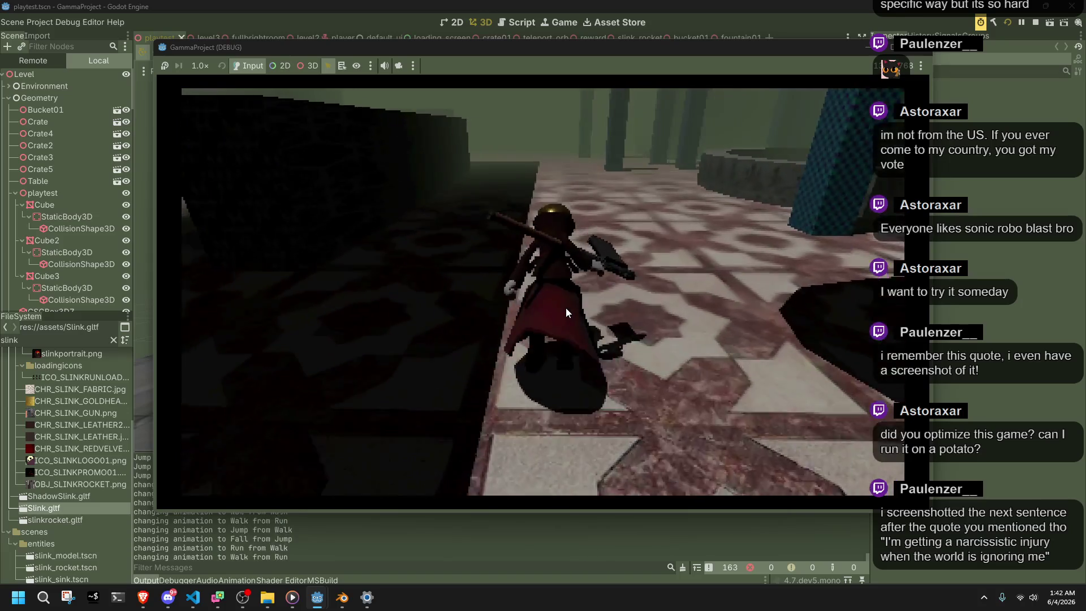
key("space")
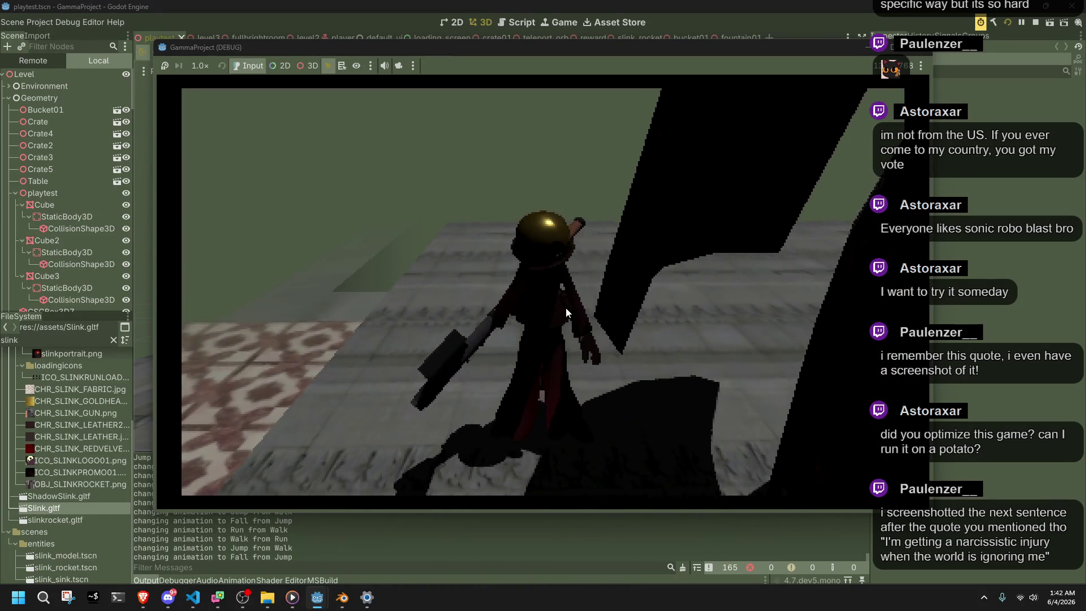
key("w")
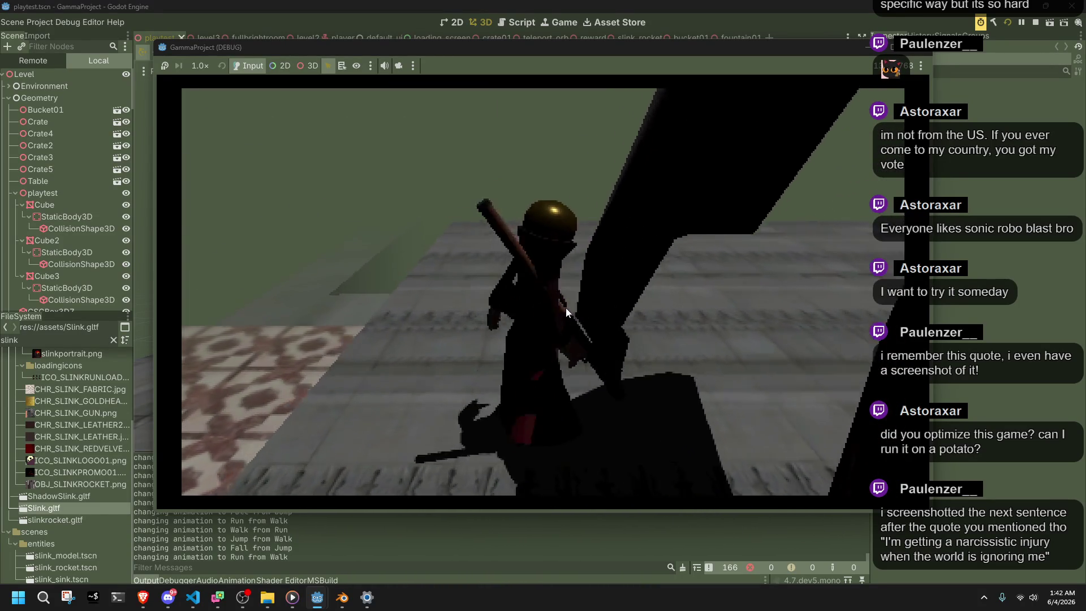
key("w")
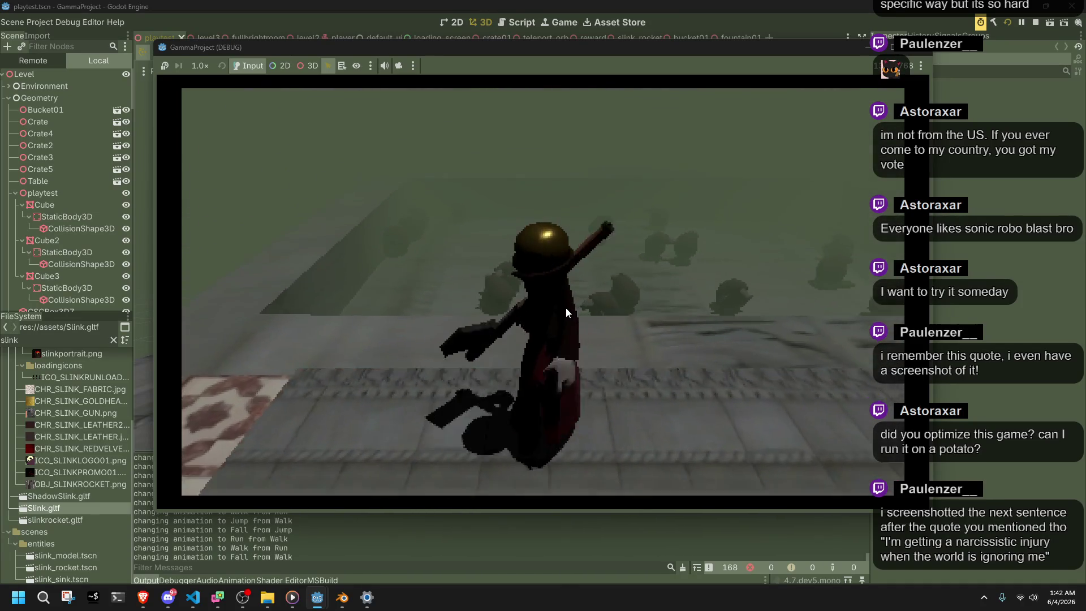
left_click(566, 308)
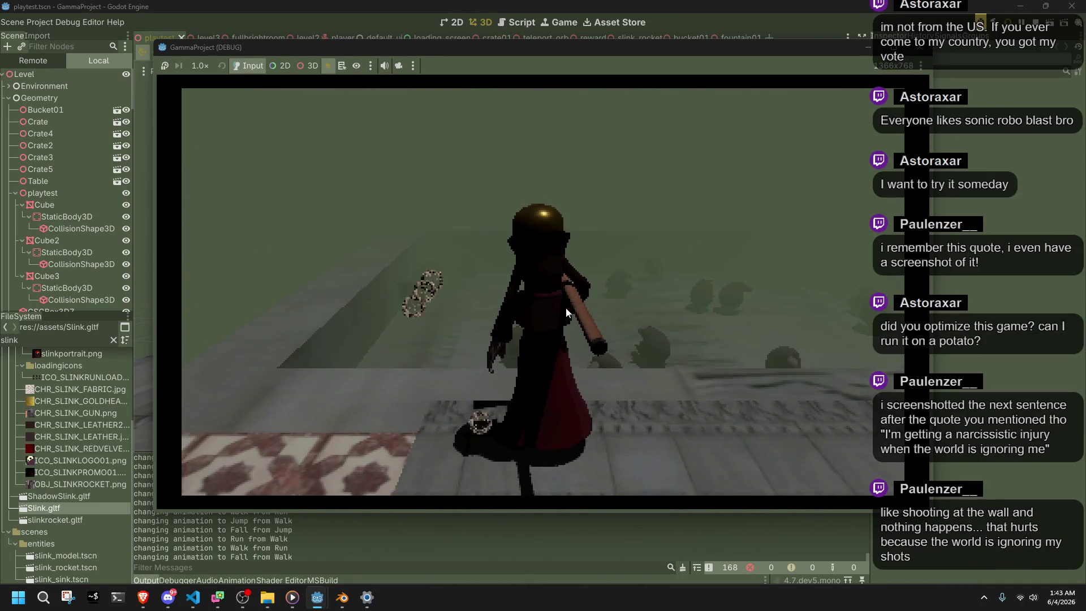
left_click(566, 308)
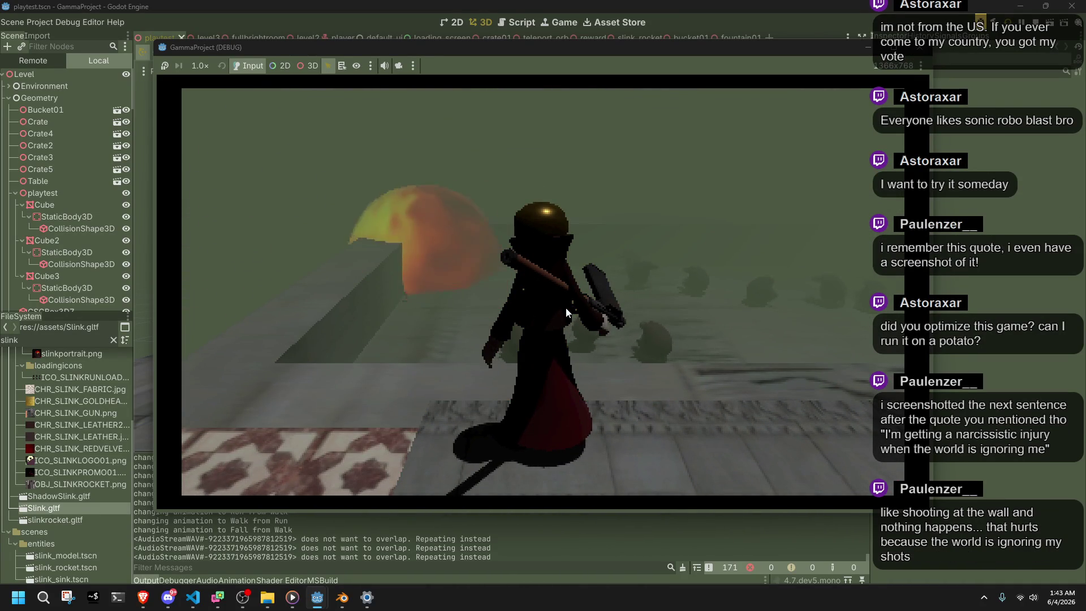
Jump and roll, then run across the tiled floor past the fountain and blue pillar
key("space")
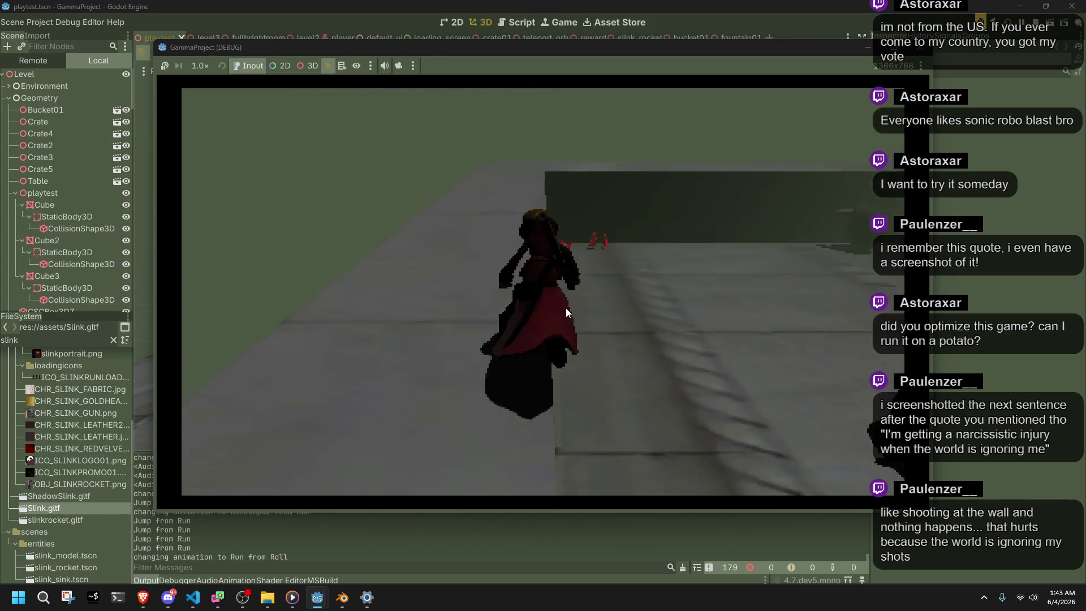
key("space")
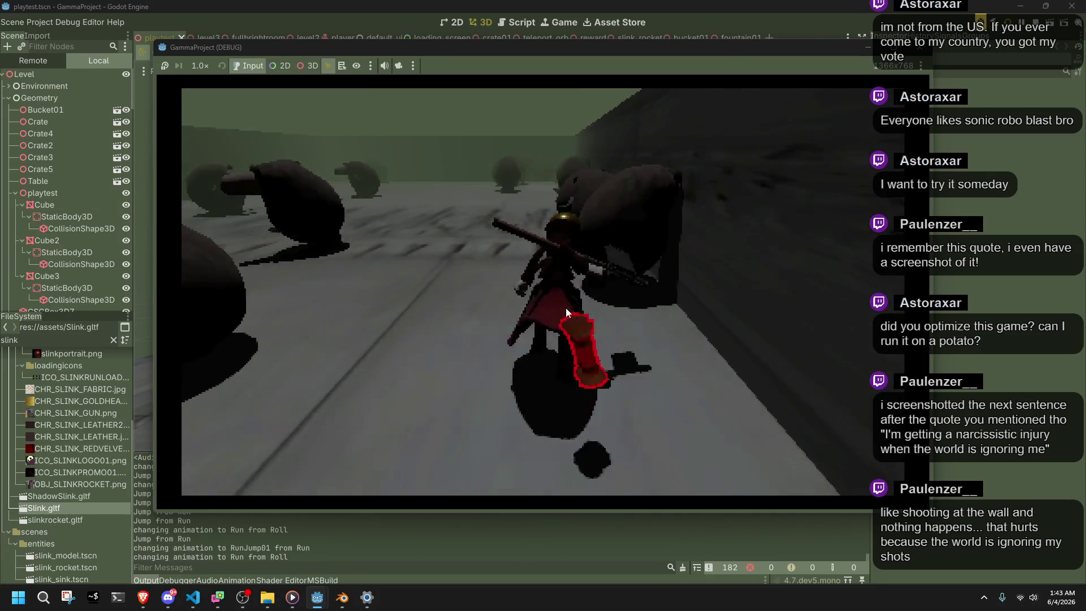
key("space")
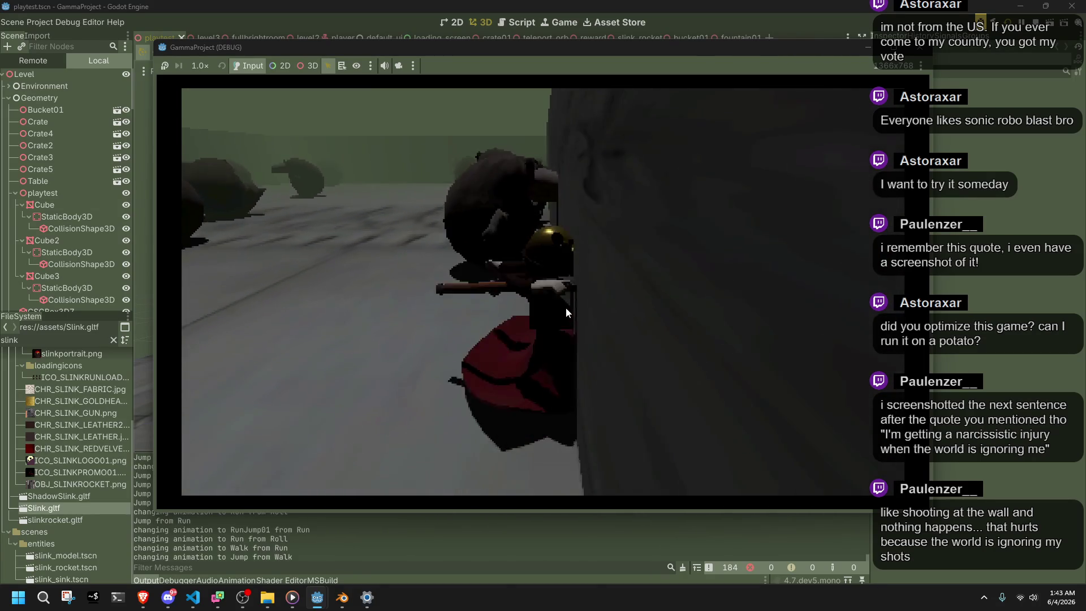
key("w")
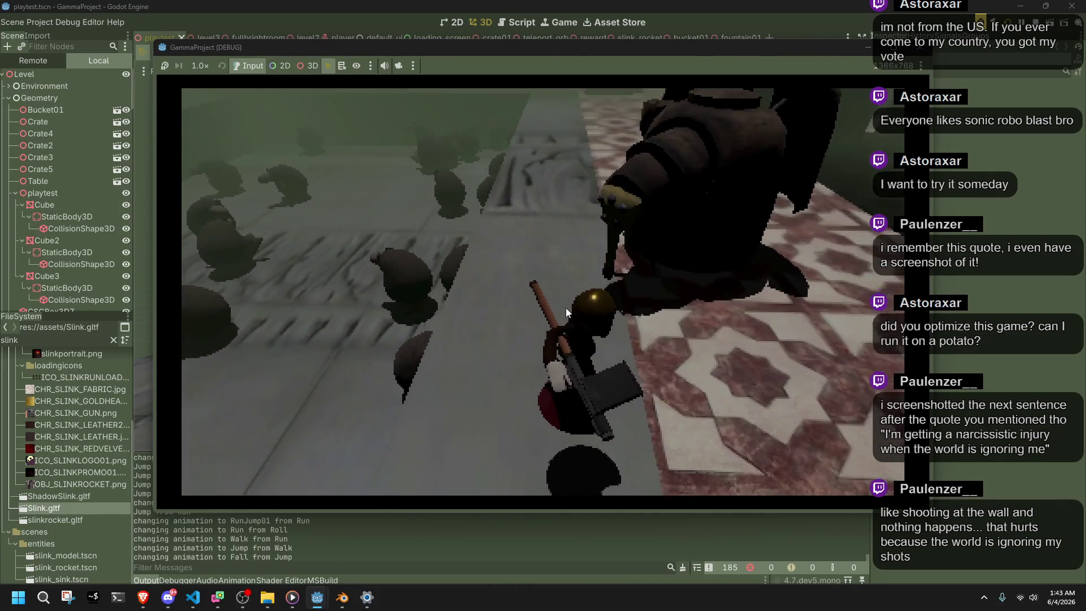
key("w")
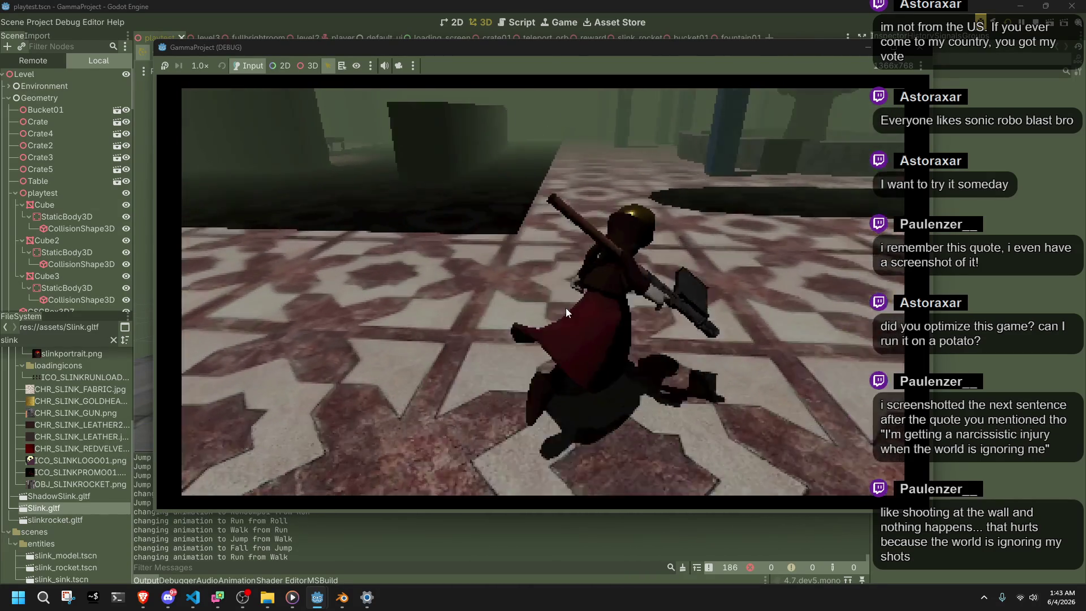
key("w")
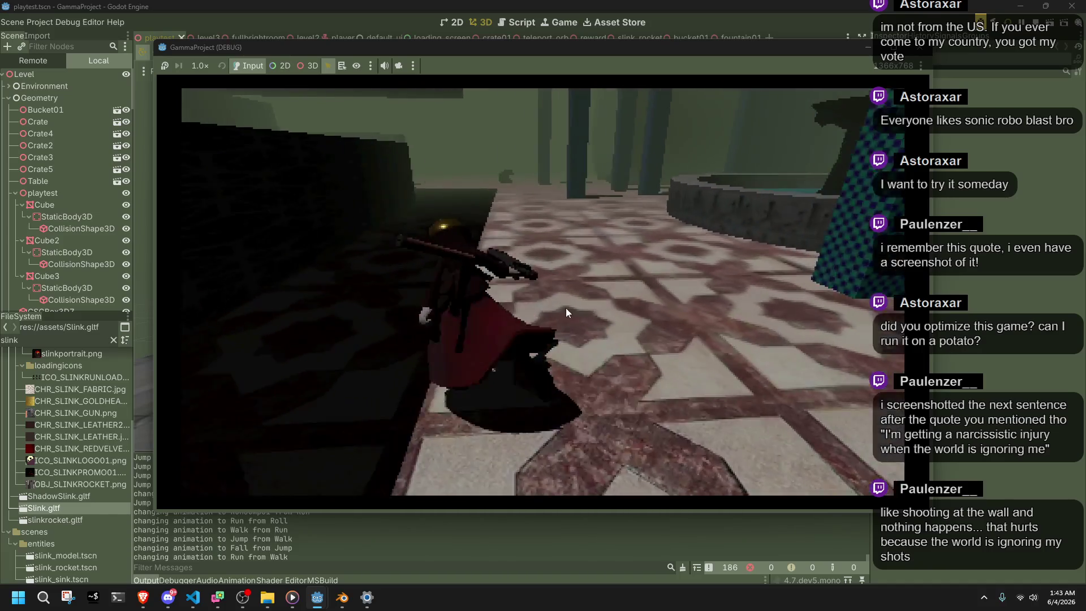
key("w")
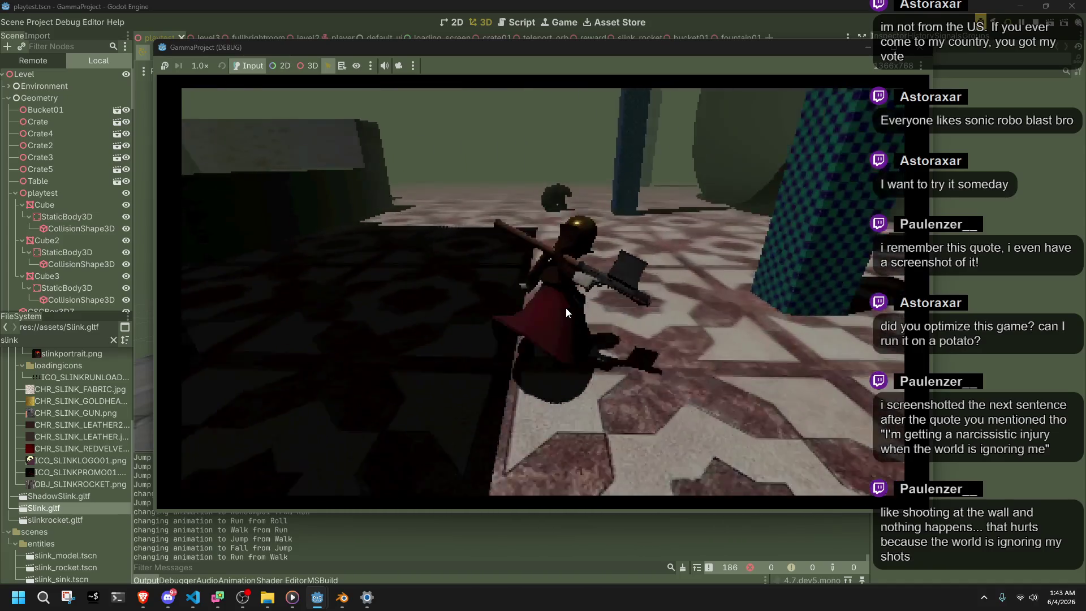
key("w")
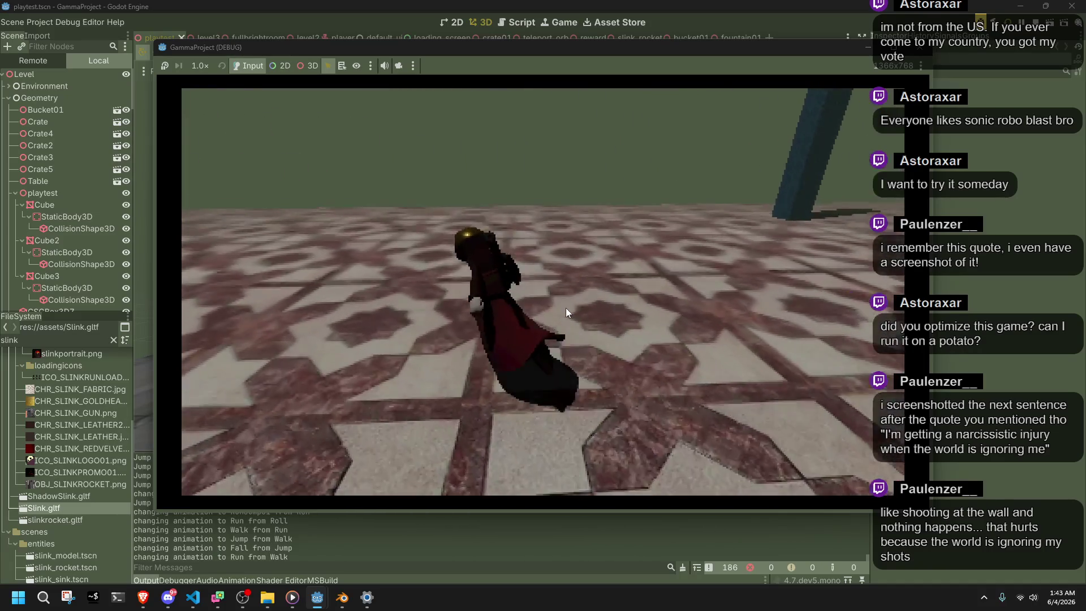
key("w")
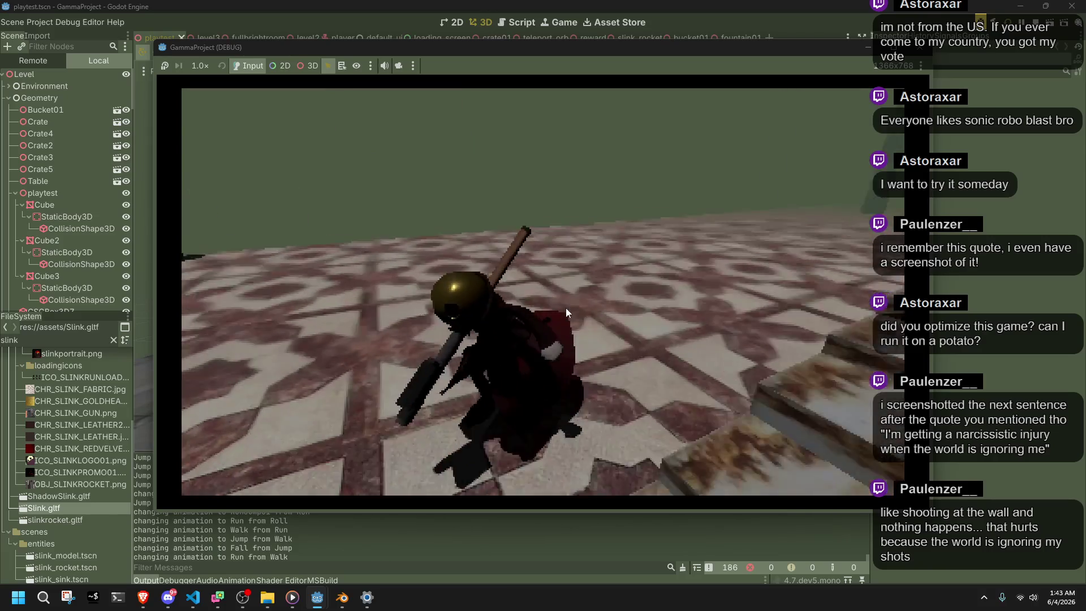
Climb the stairs, drop off the ledge, then climb the stone steps and jump repeatedly on the ledge
key("w")
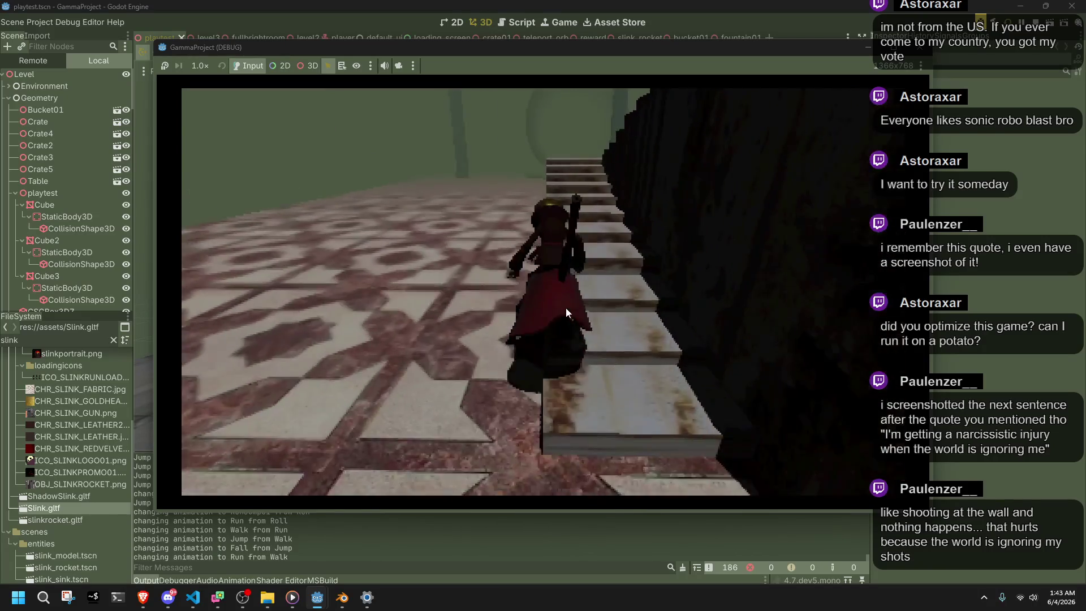
key("w")
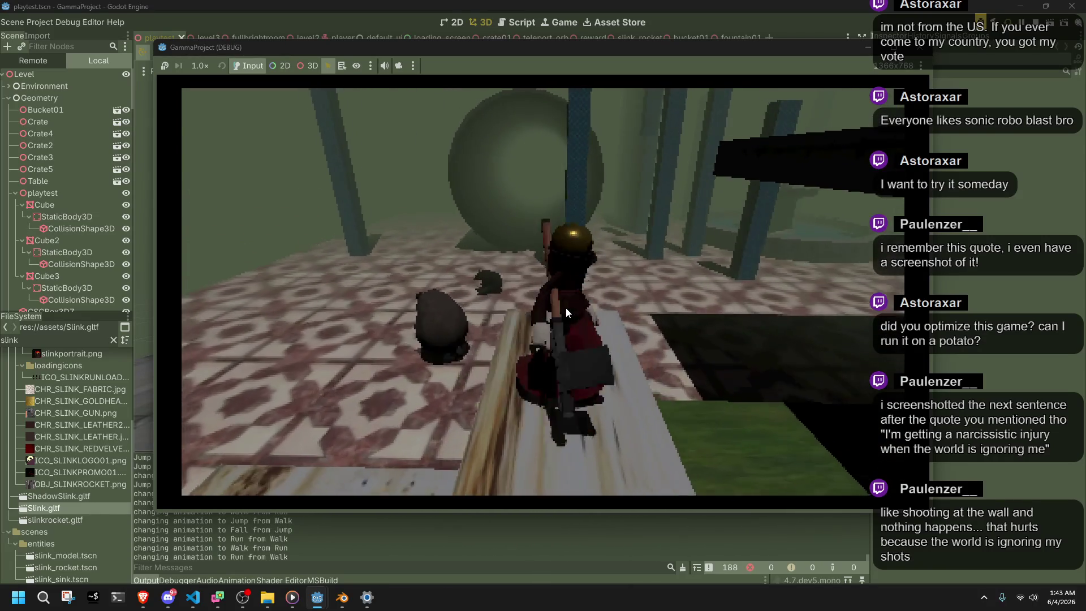
key("s")
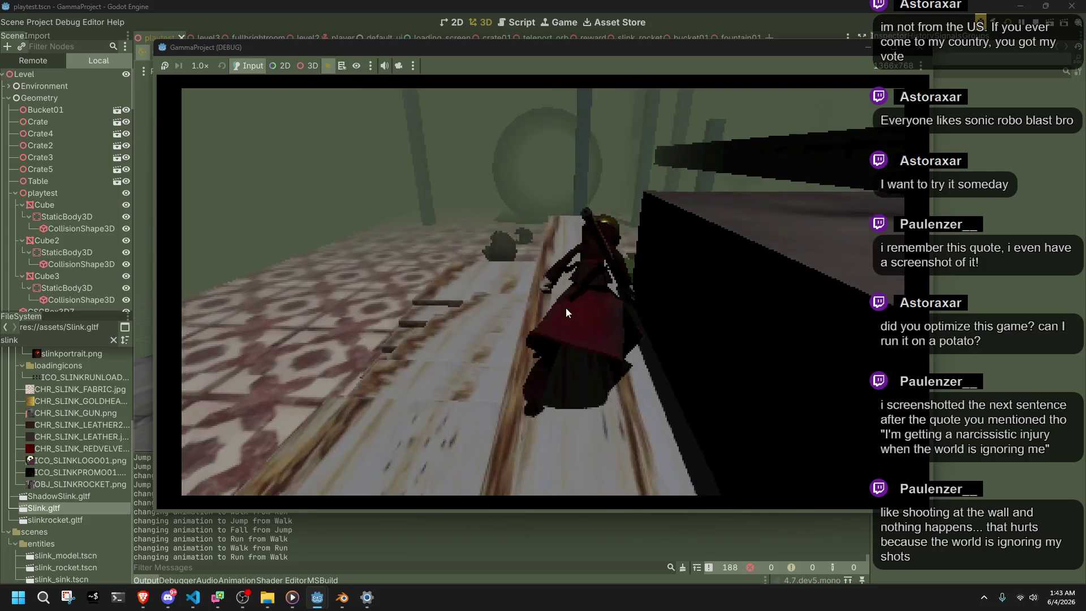
key("space")
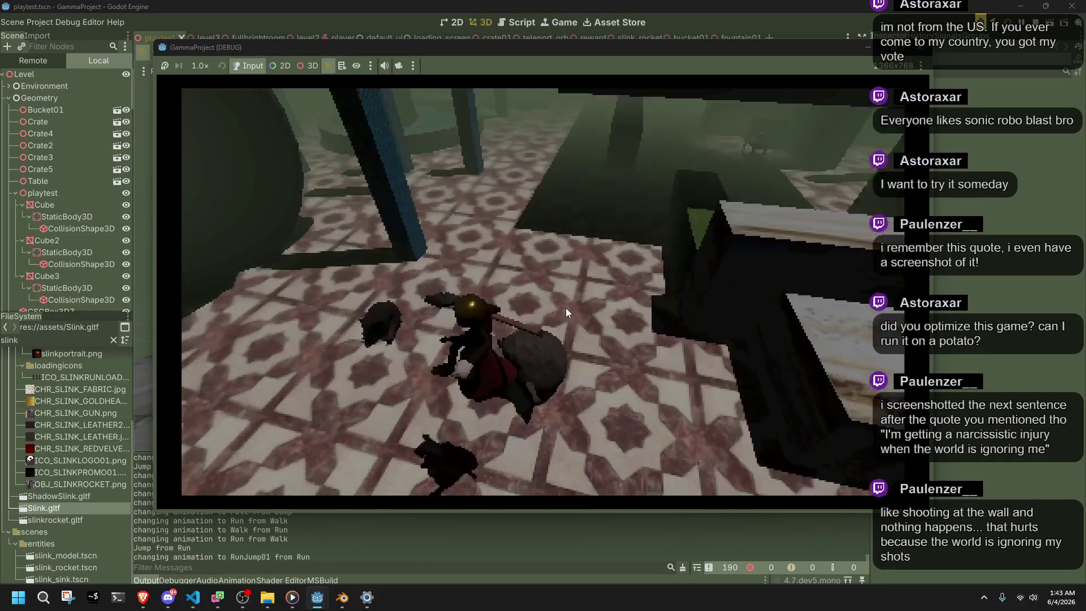
key("w")
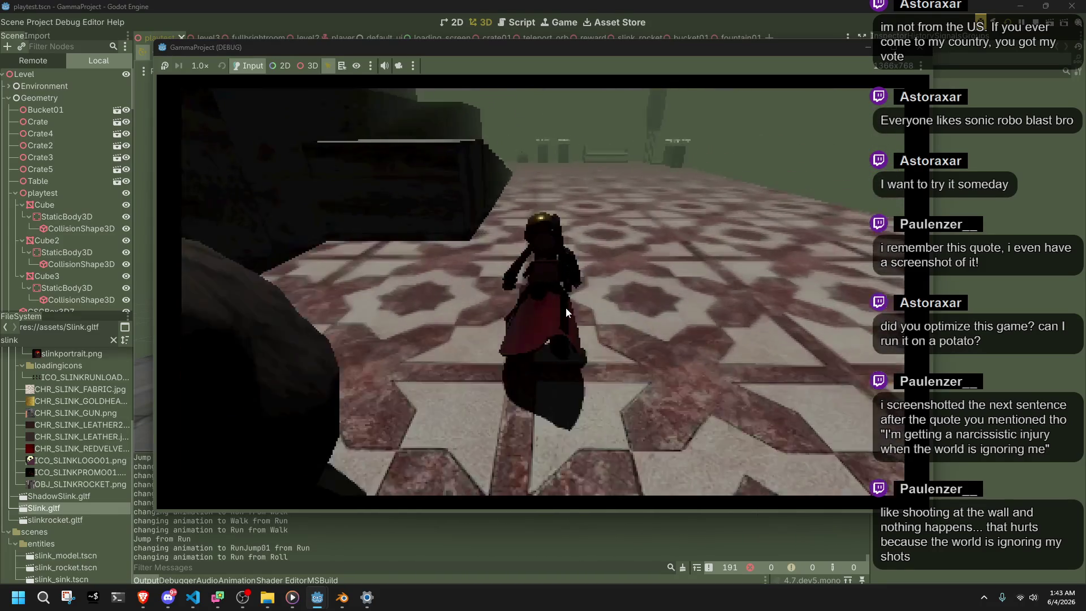
key("a")
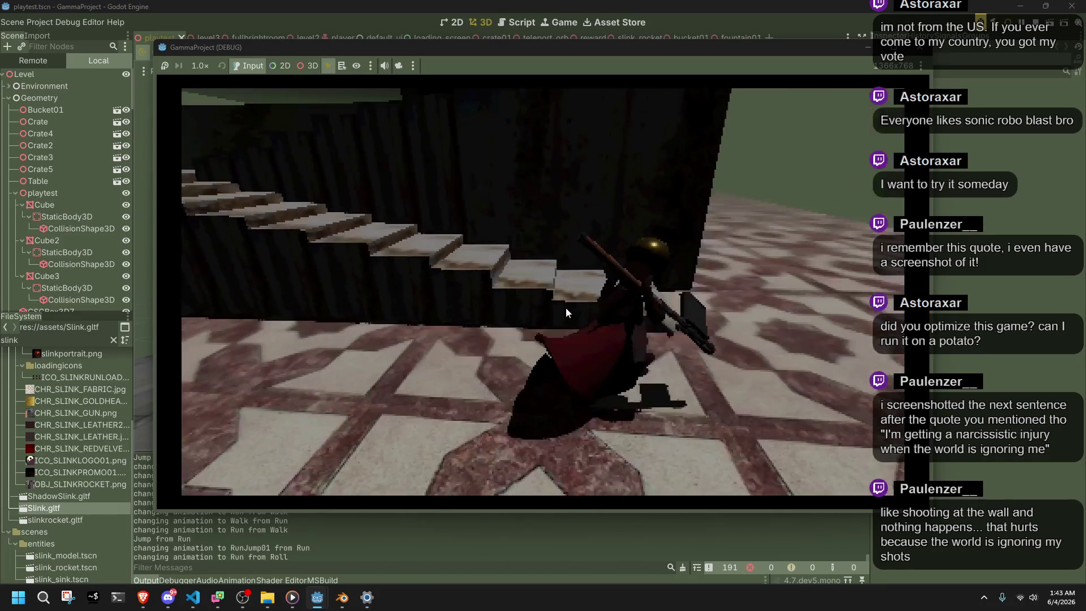
key("w")
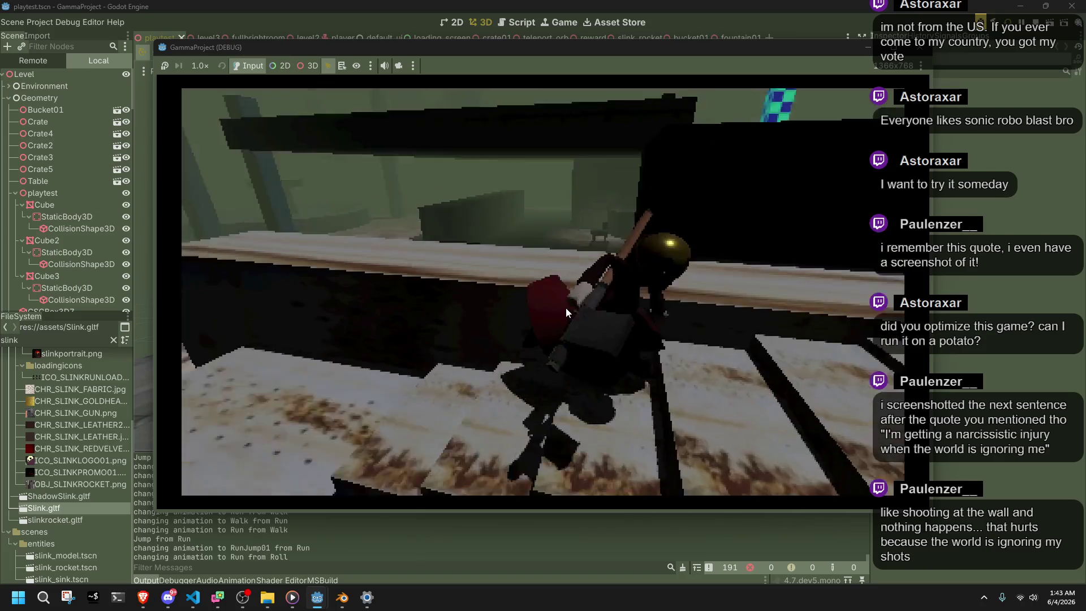
key("w")
key("space")
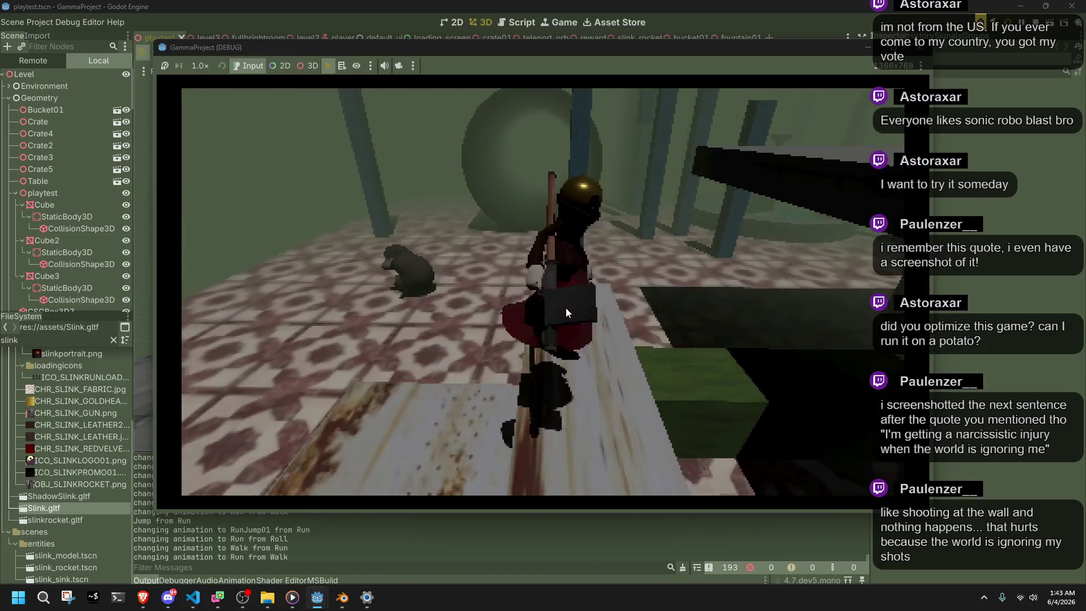
Run off the ledge, walk off the edge, then do running jumps ending in a roll
key("w")
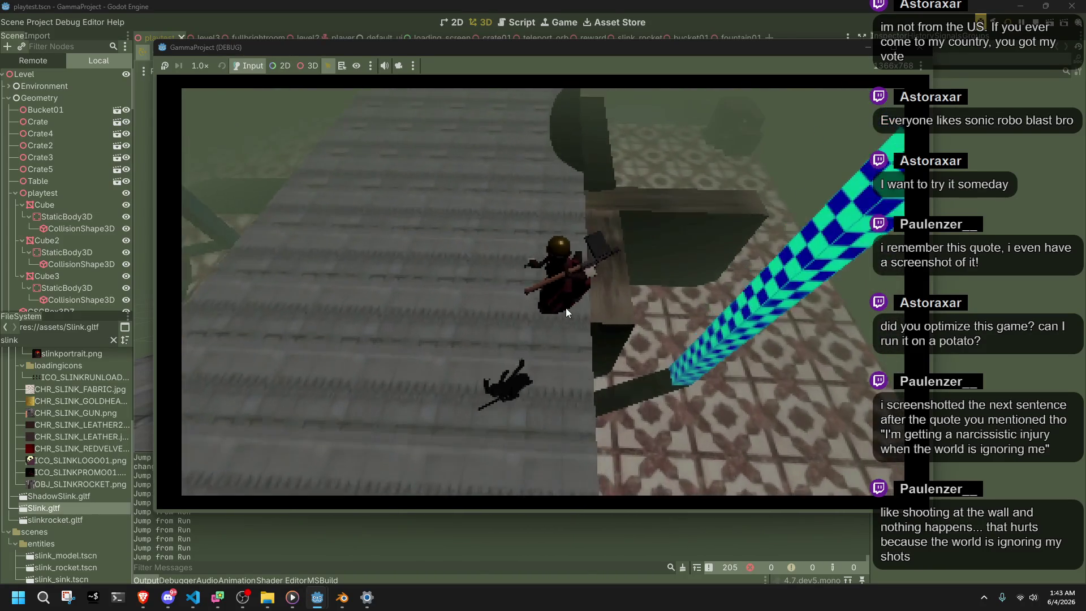
key("w")
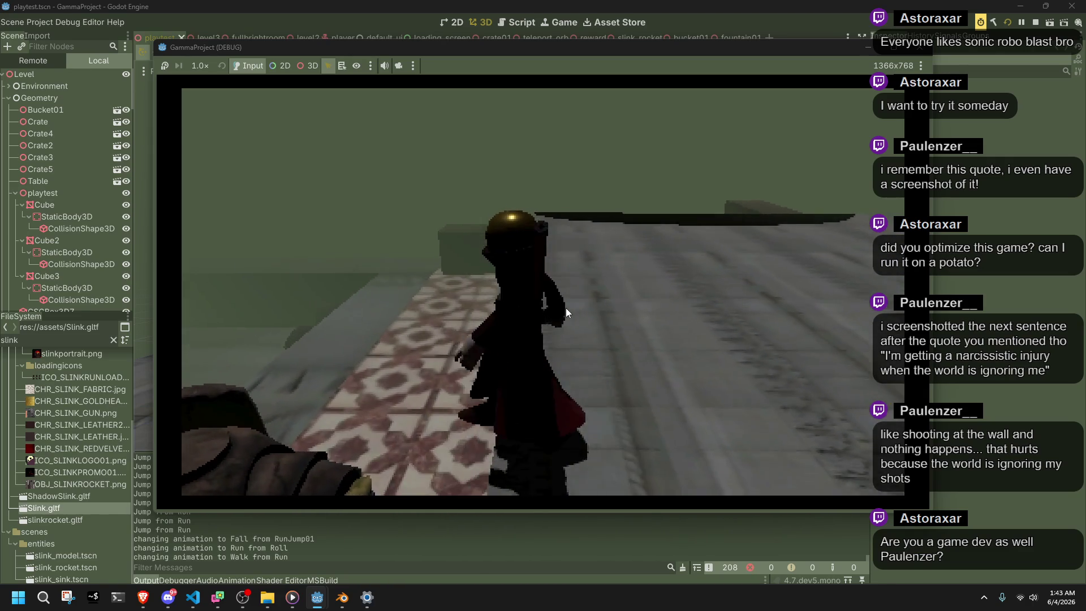
key("w")
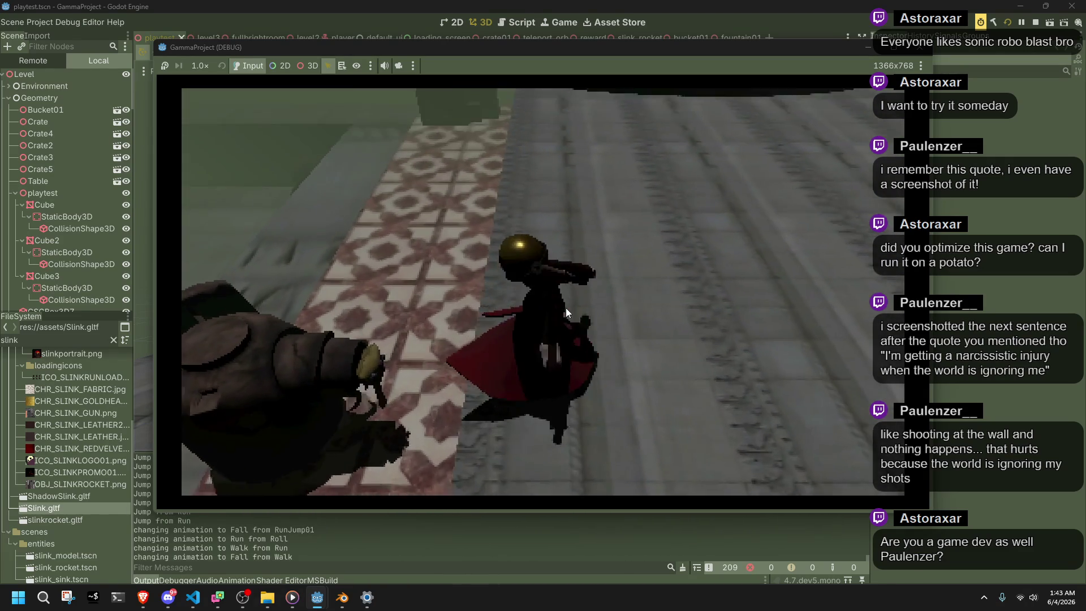
key("w")
key("space")
key("space")
key("space")
key("space")
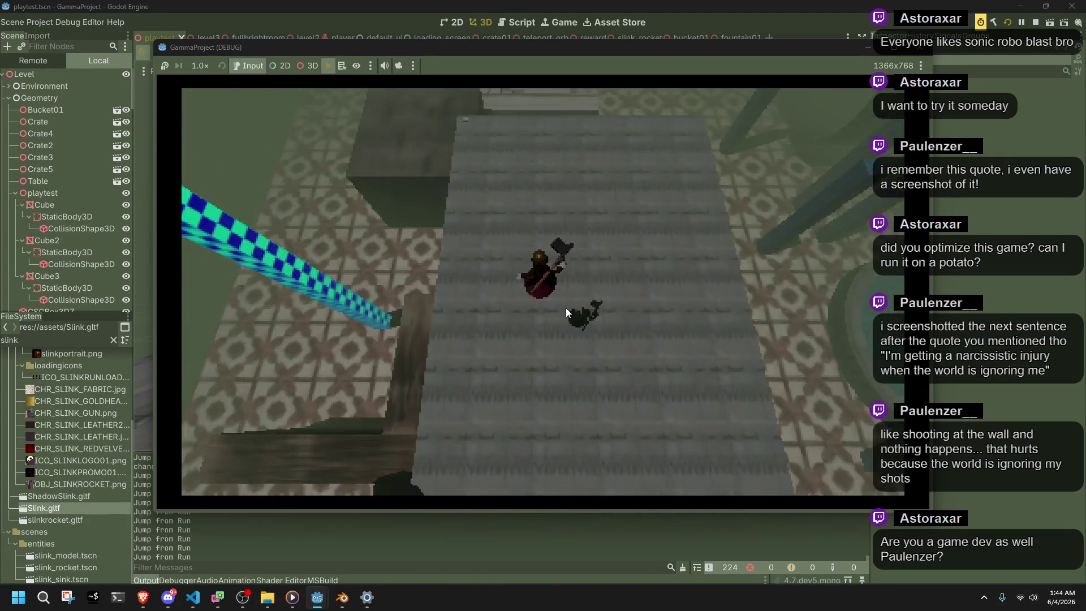
key("w")
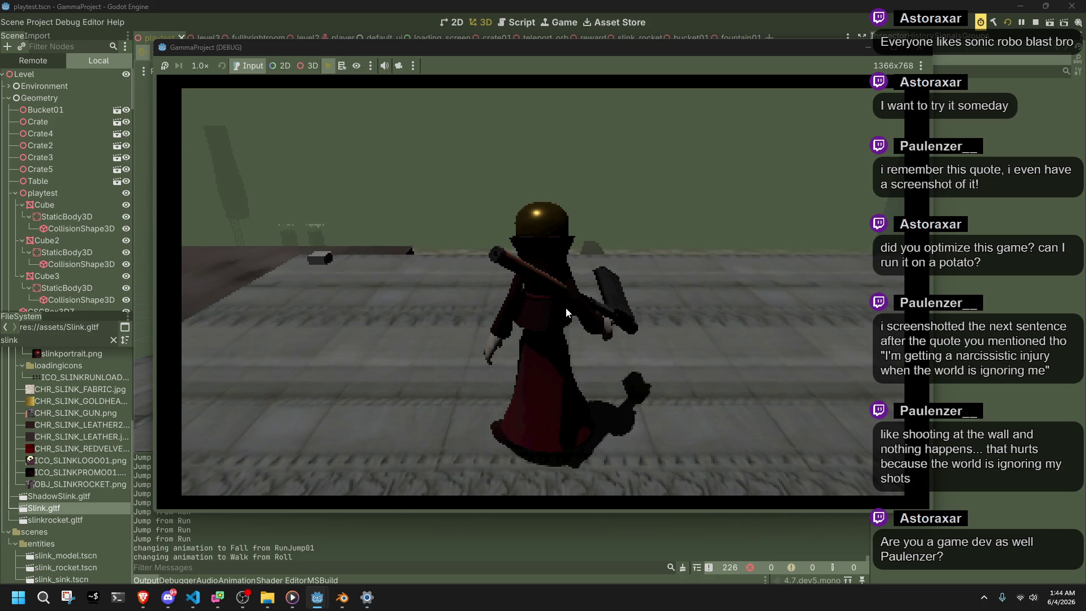
Walk onto the raised plank, do running jumps toward the wall and past the crates, ending atop the rock
key("w")
key("a")
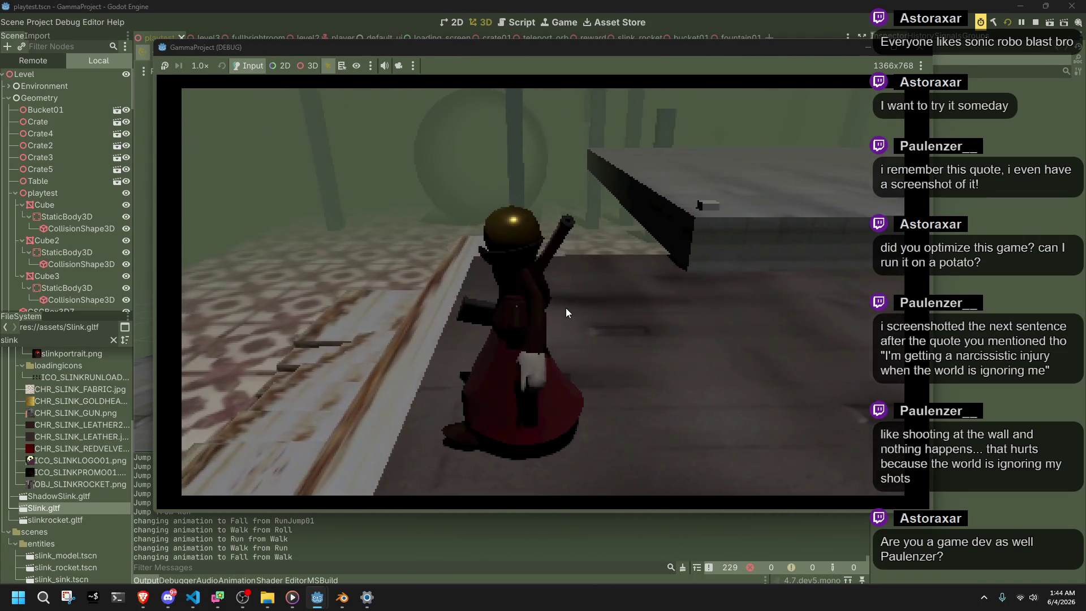
key("w")
key("w")
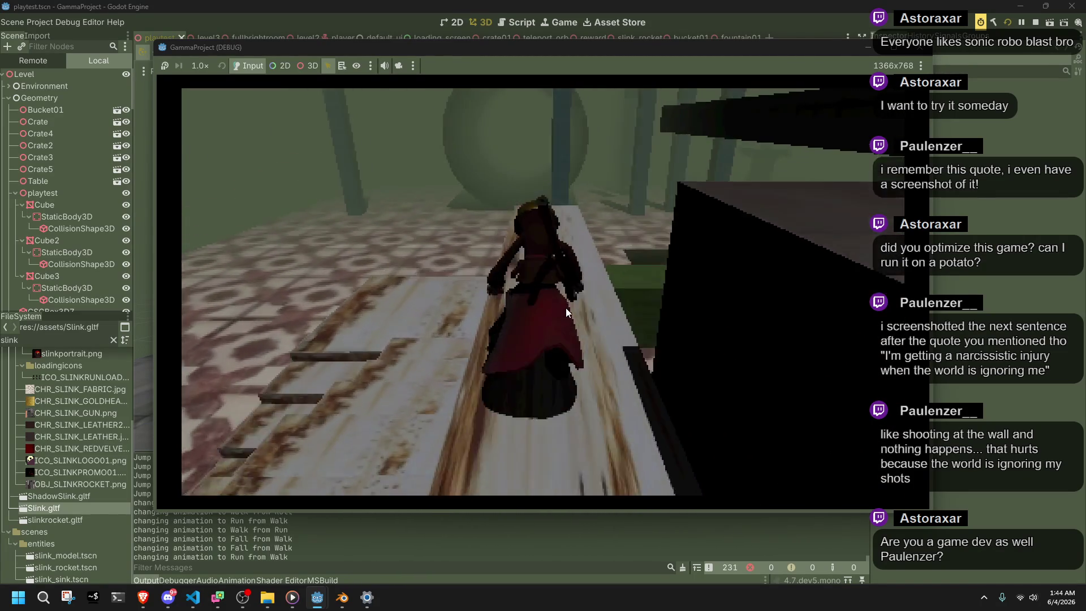
key("space")
key("w")
key("space")
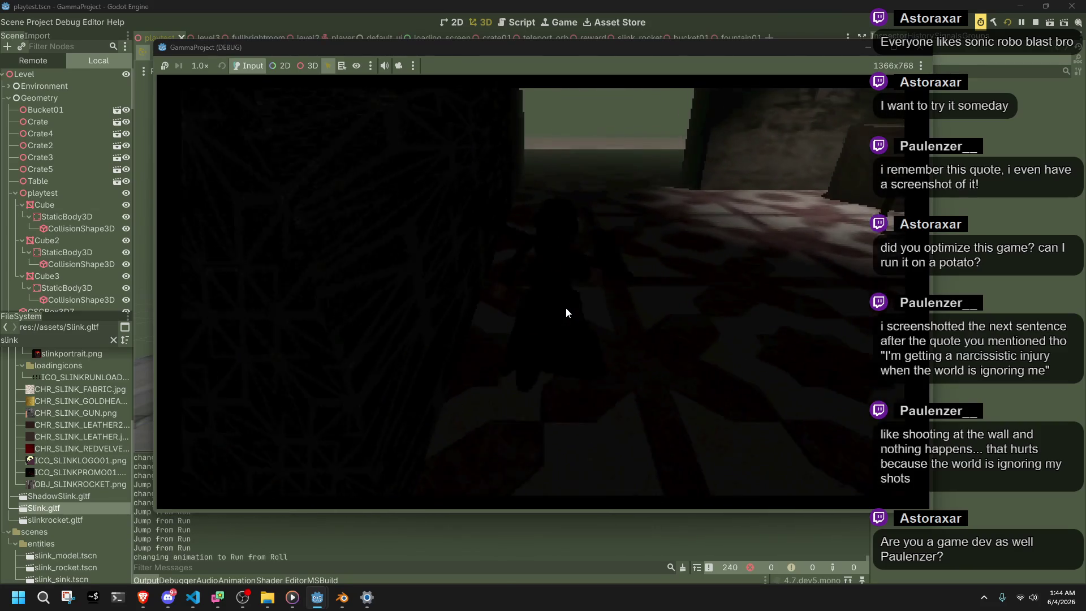
key("space")
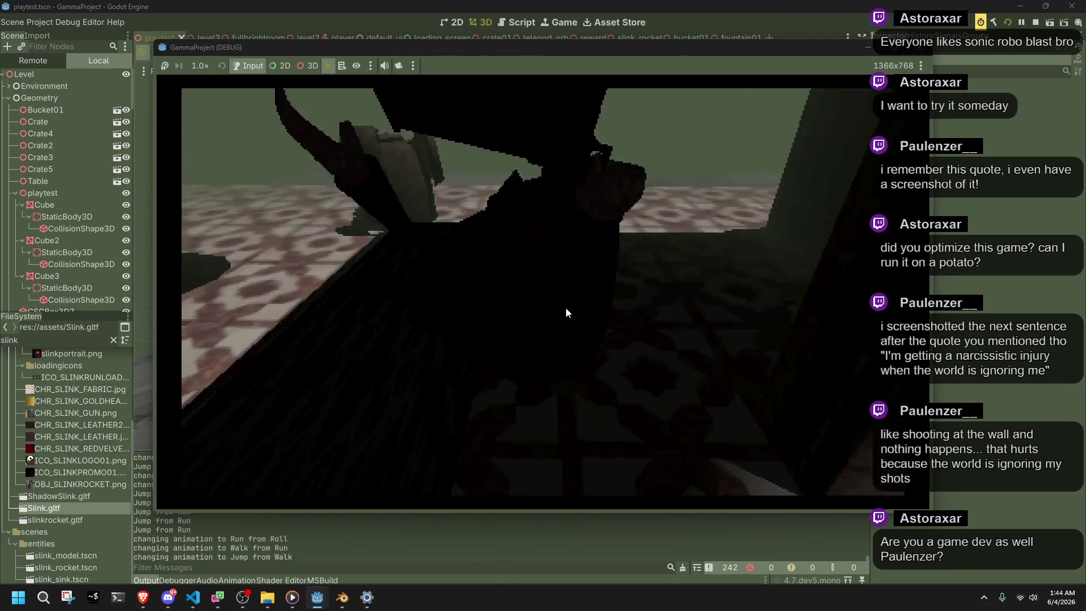
key("w")
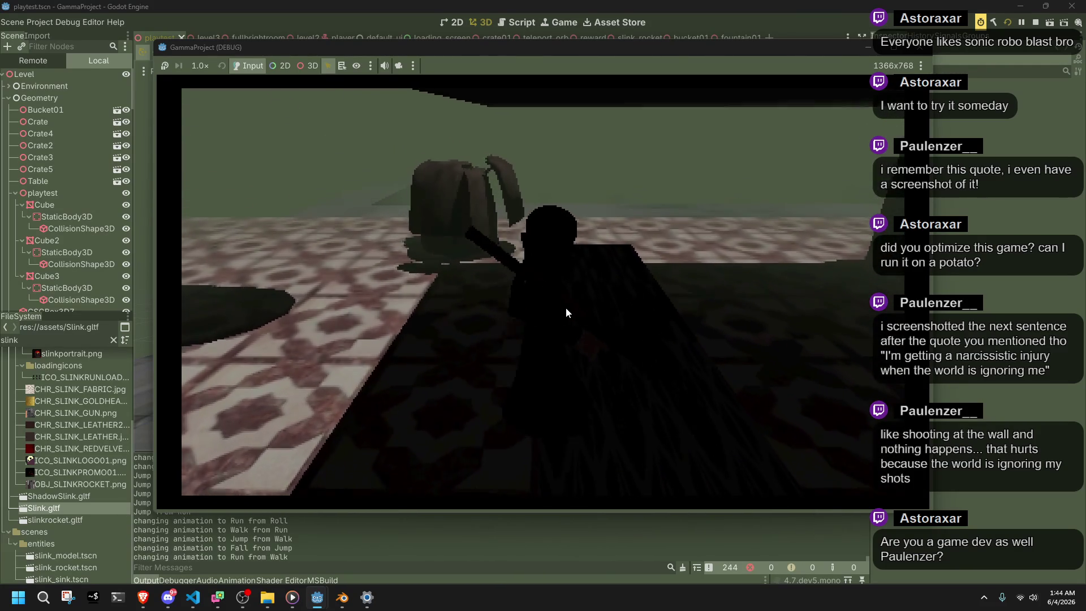
key("space")
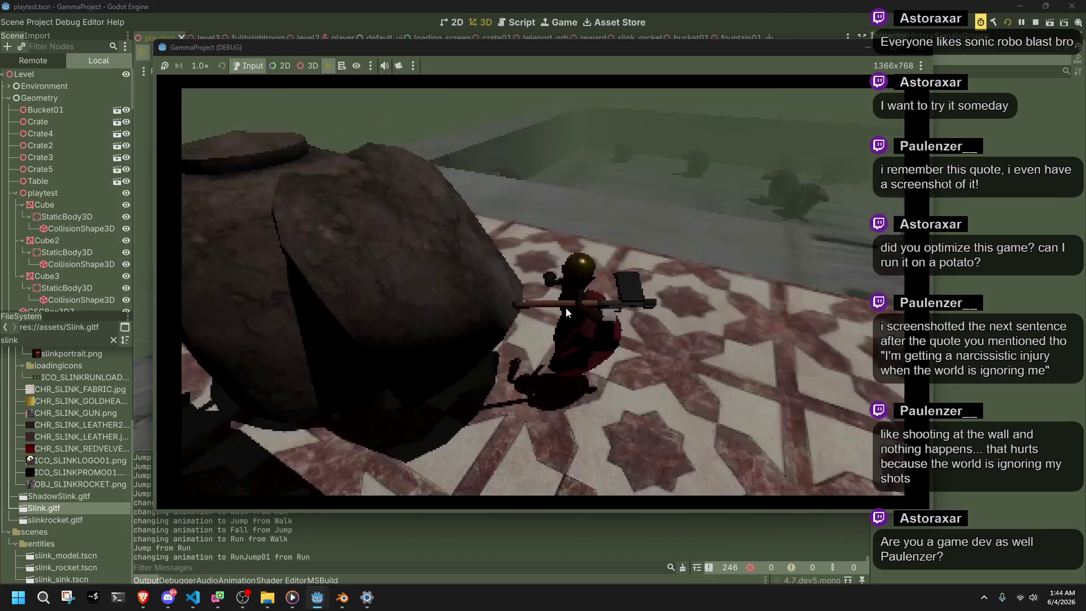
key("space")
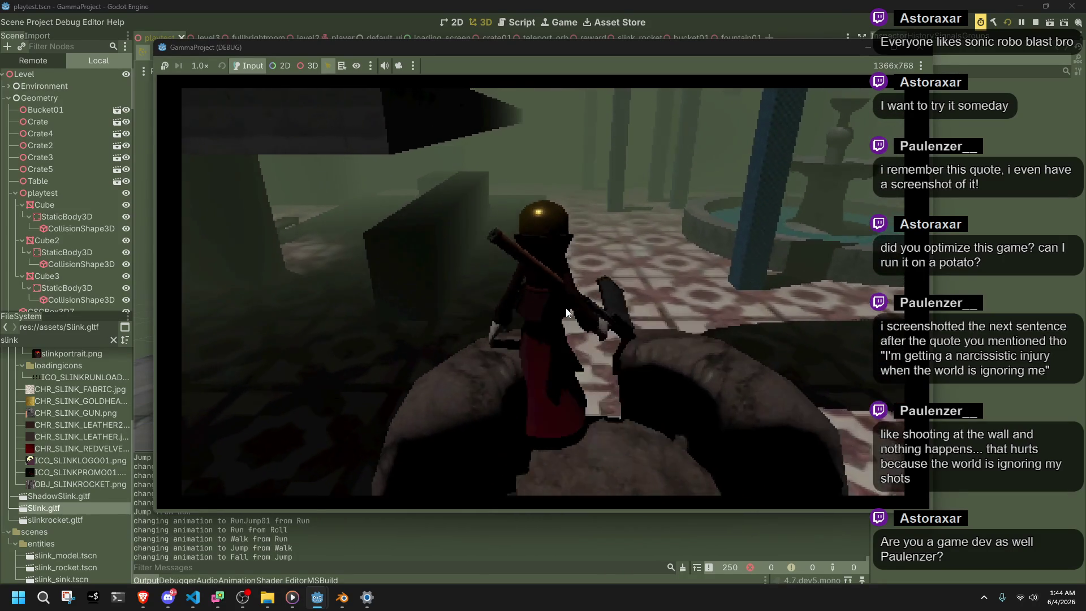
key("space")
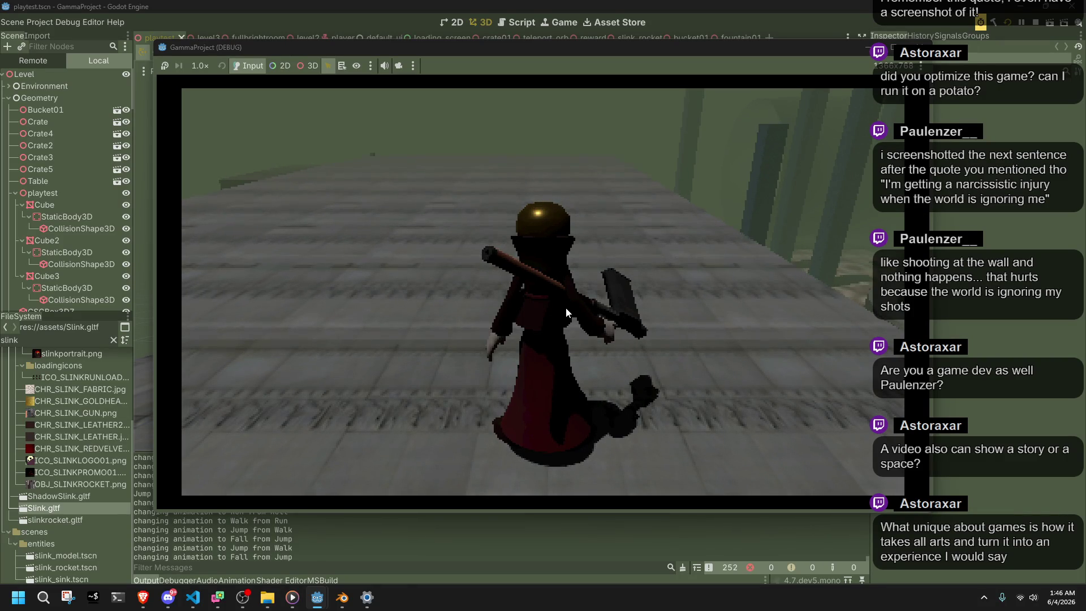
Do a running jump, walk toward the table, then jump from a walk on the tiled floor
key("a")
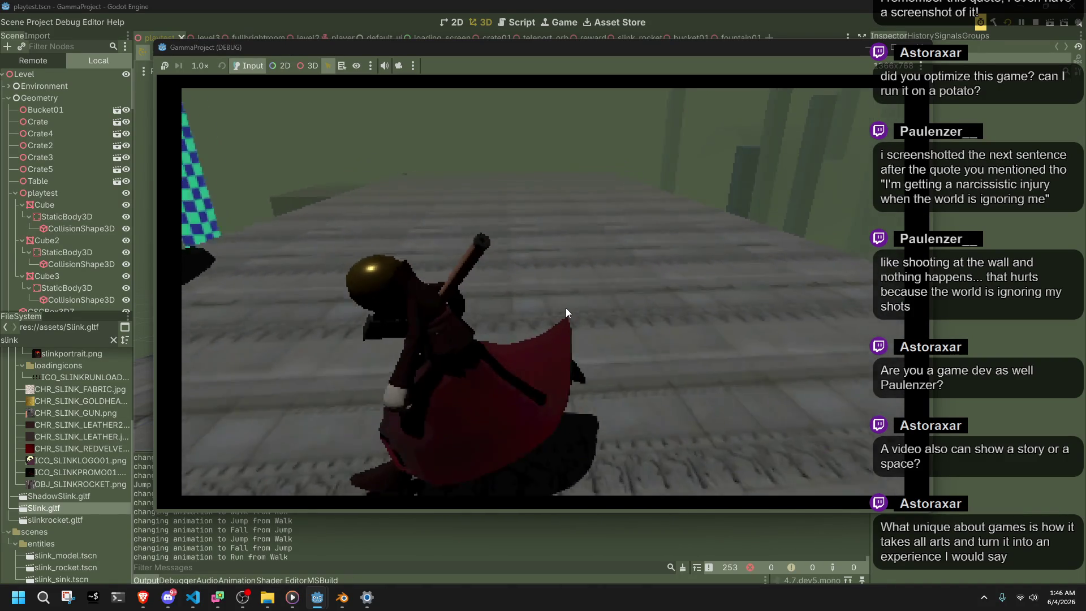
key("space")
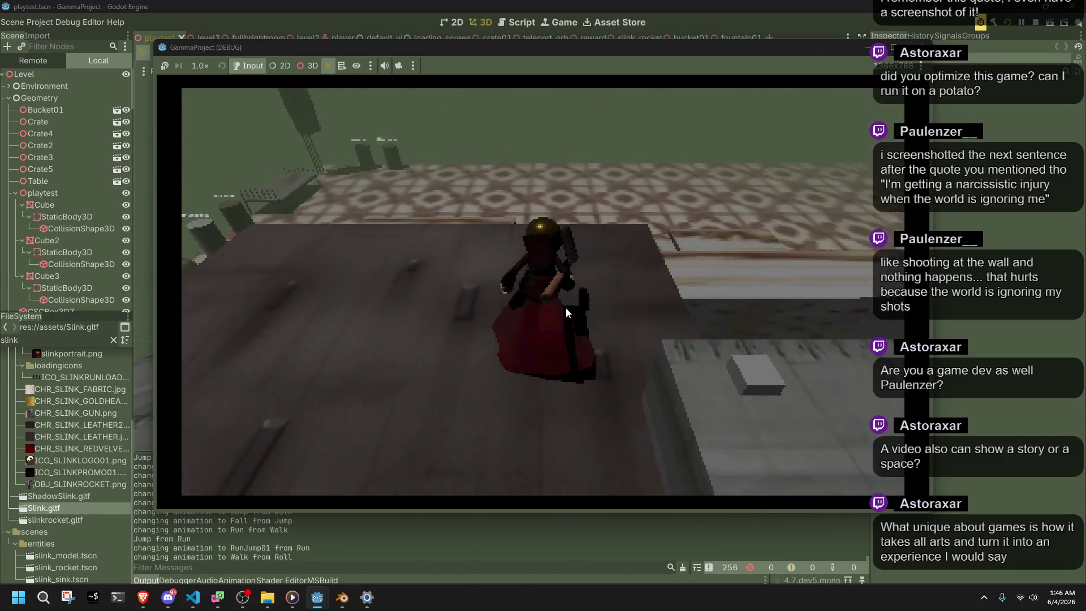
key("w")
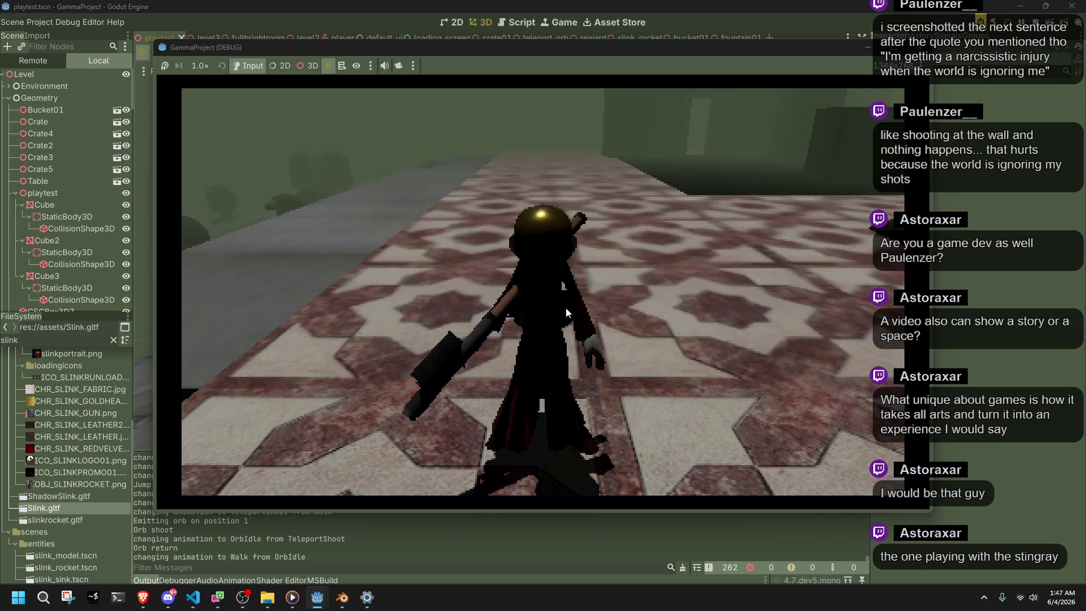
key("w")
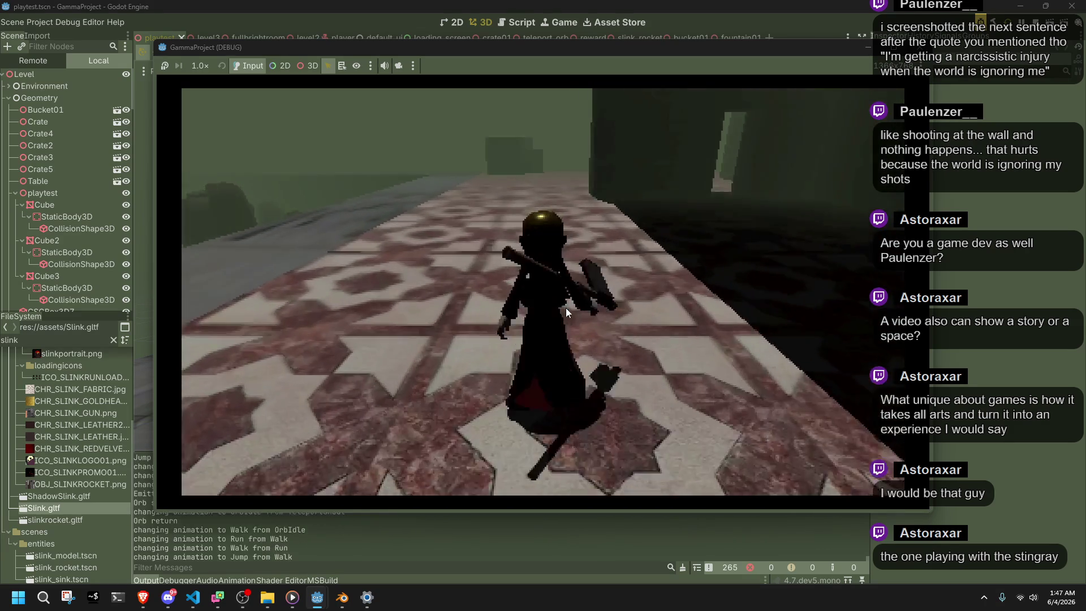
key("space")
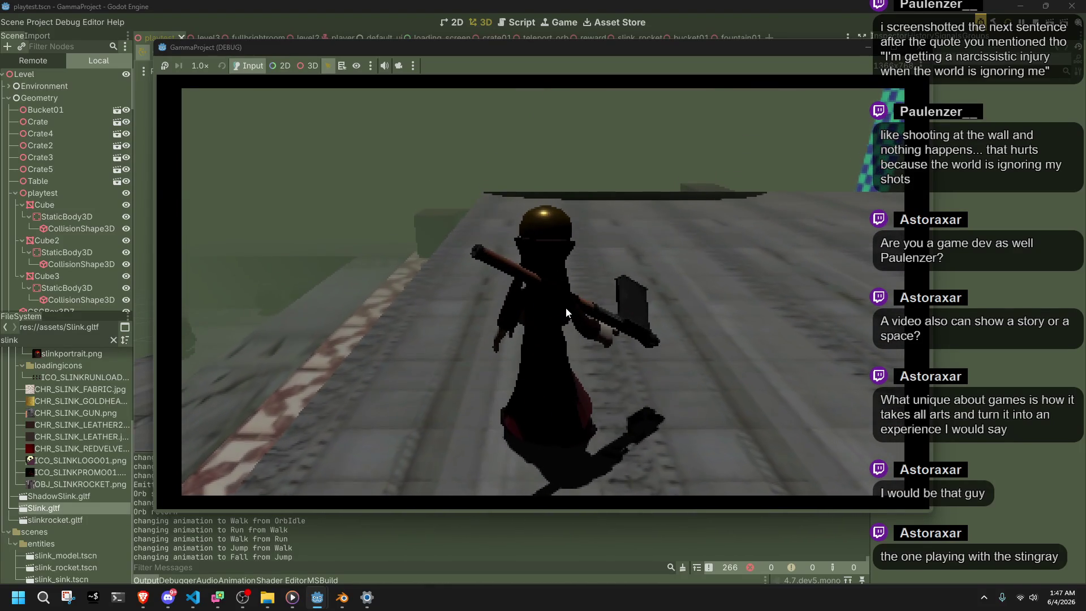
key("w")
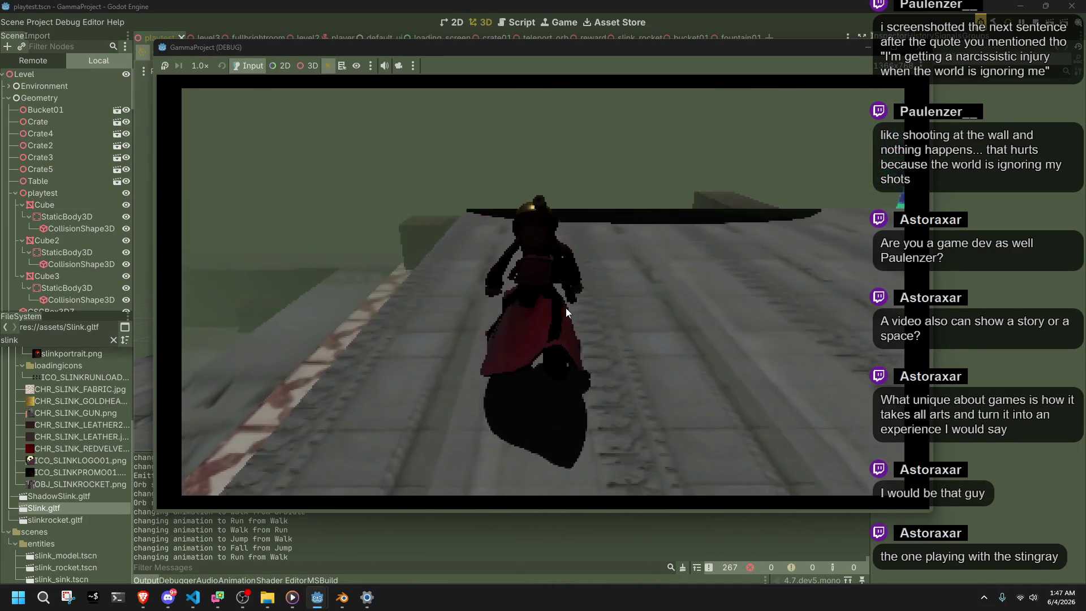
Run along the ledge by the checkered pillar with running jumps and rolls, then slow to a walk
key("d")
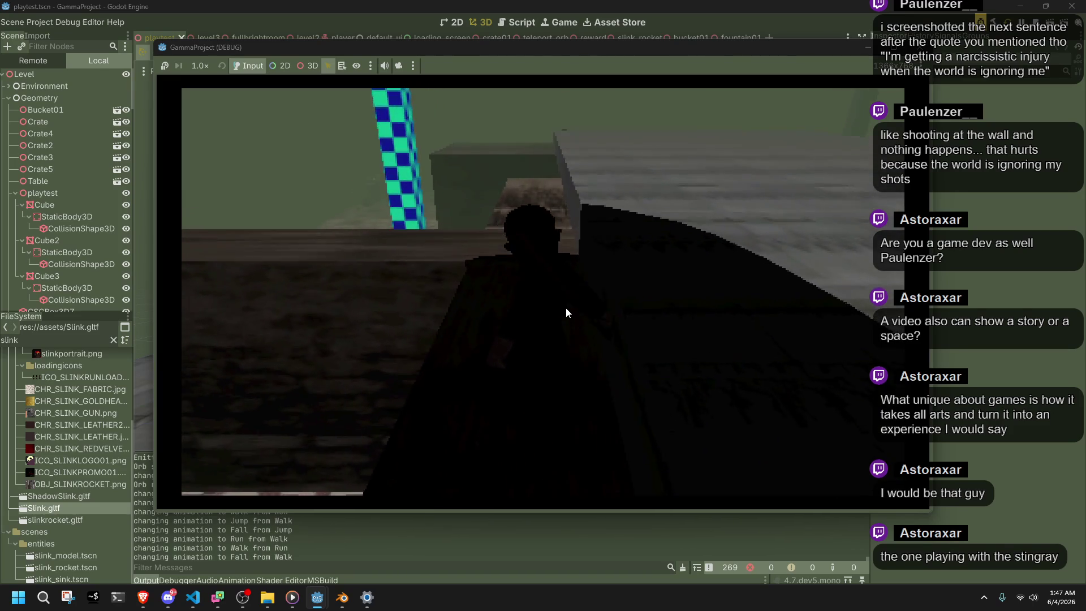
key("w")
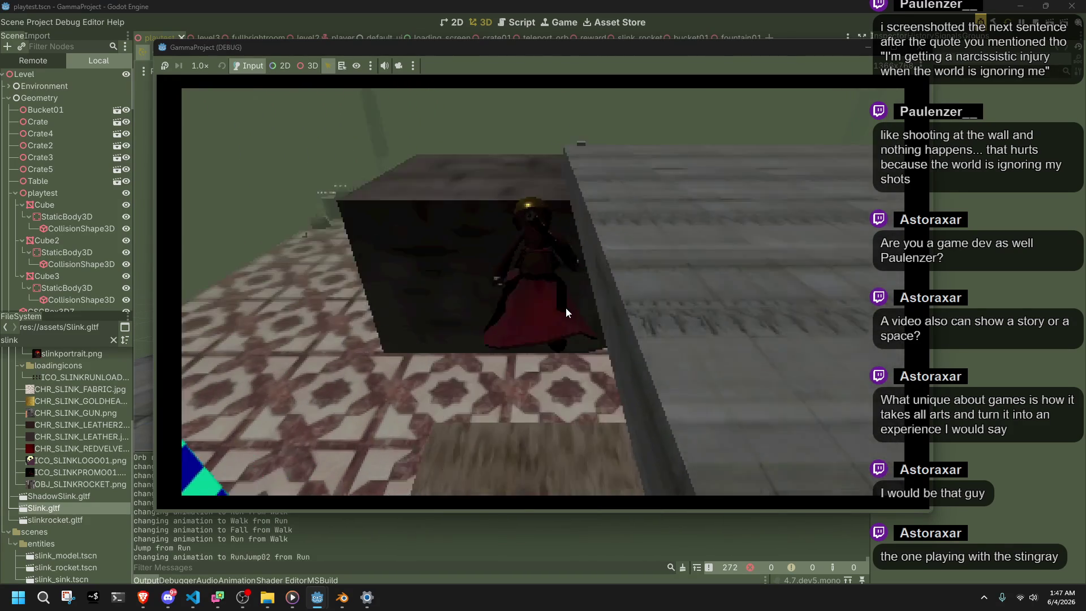
key("space")
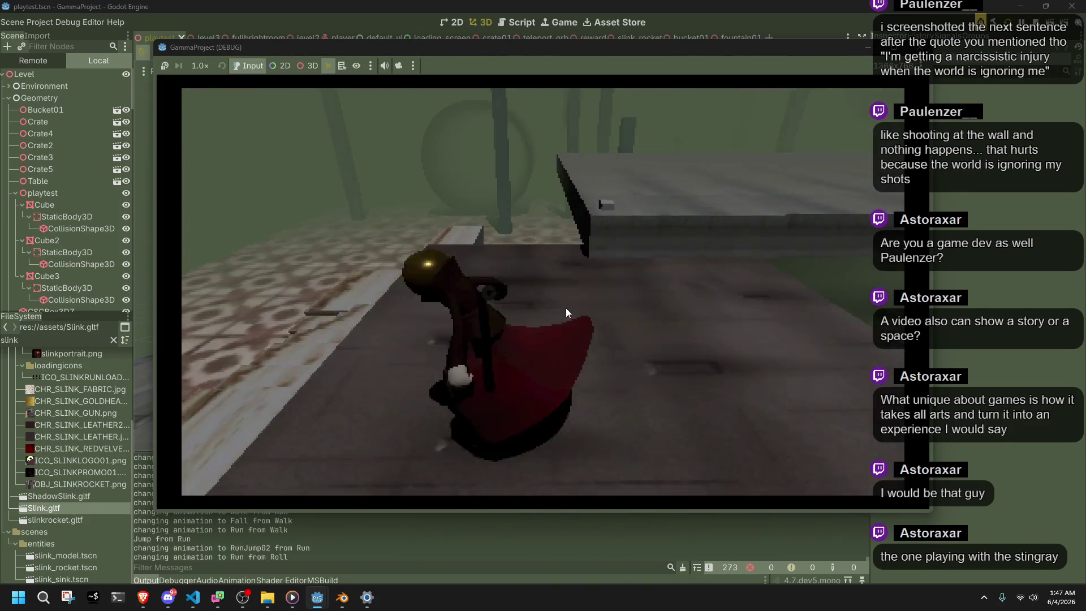
key("space")
key("w")
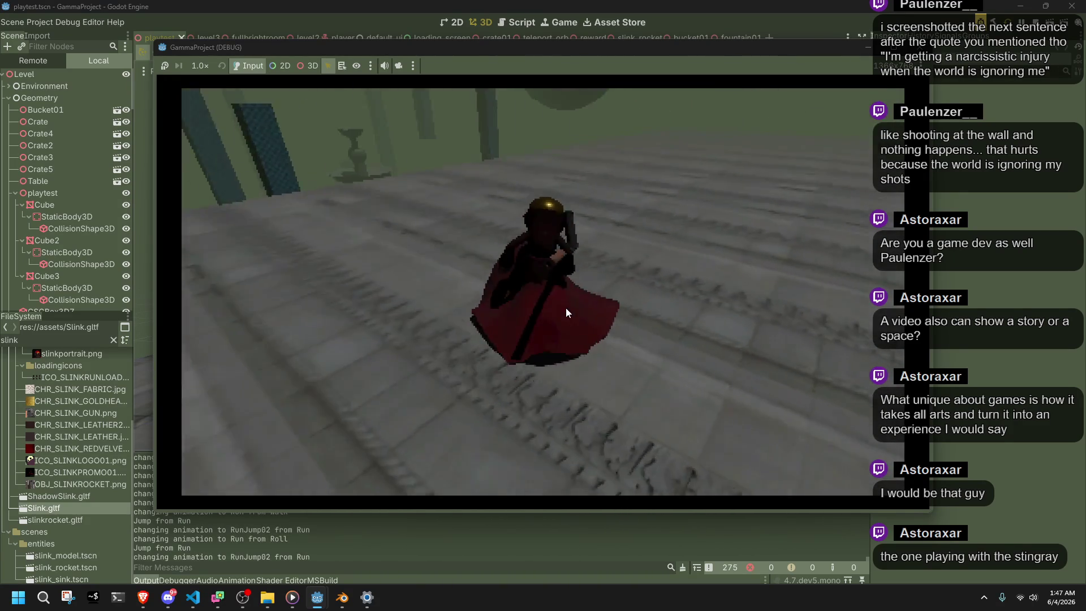
key("space")
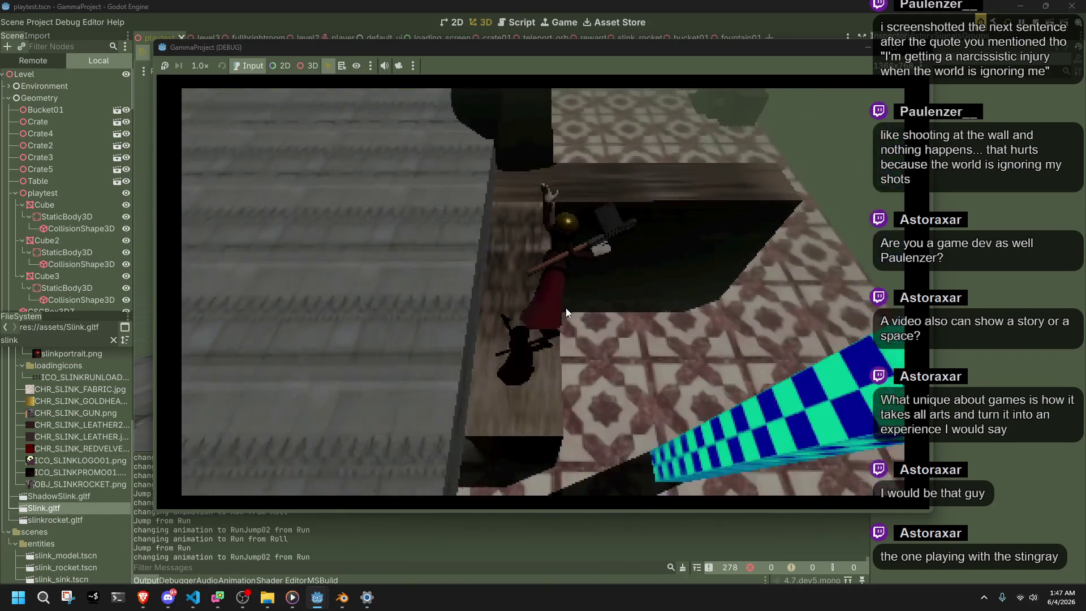
key("w")
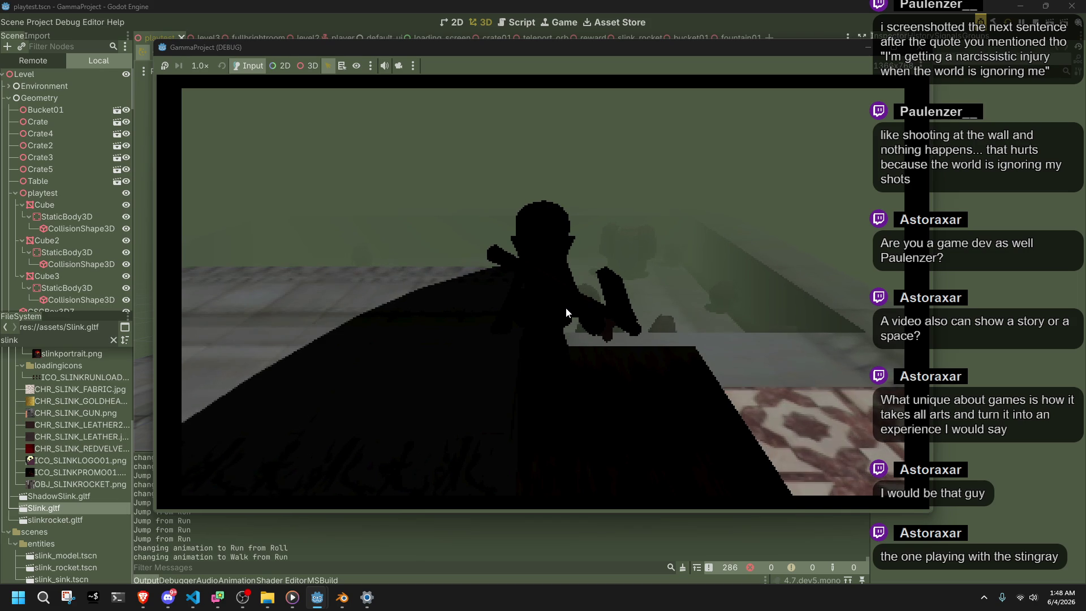
Vault onto the ledge, run toward the fountain, jump to the tiled floor, then stop with F8
key("a")
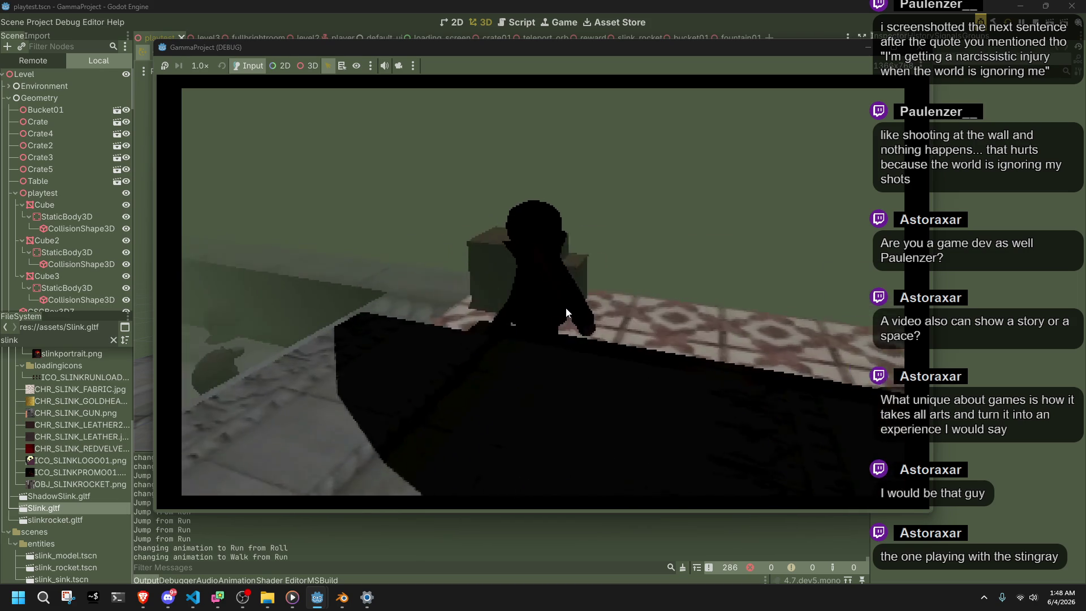
key("w")
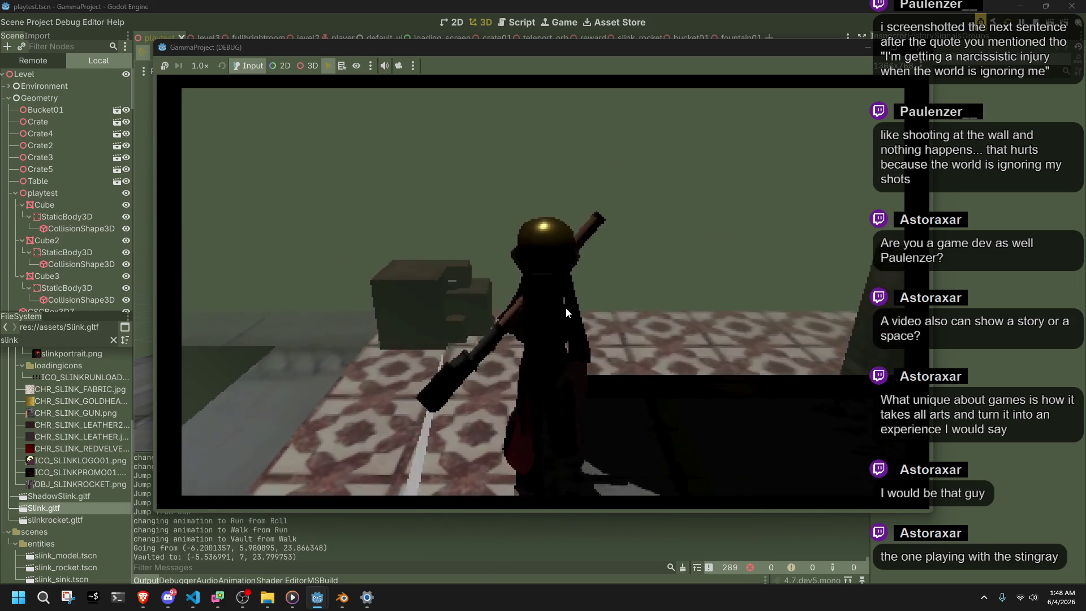
key("a")
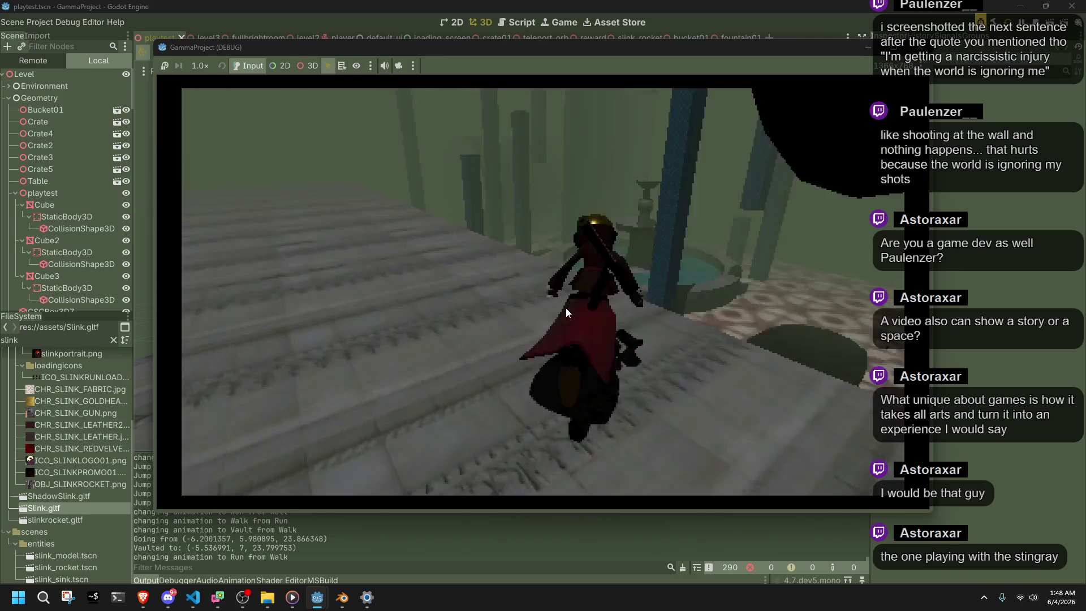
key("space")
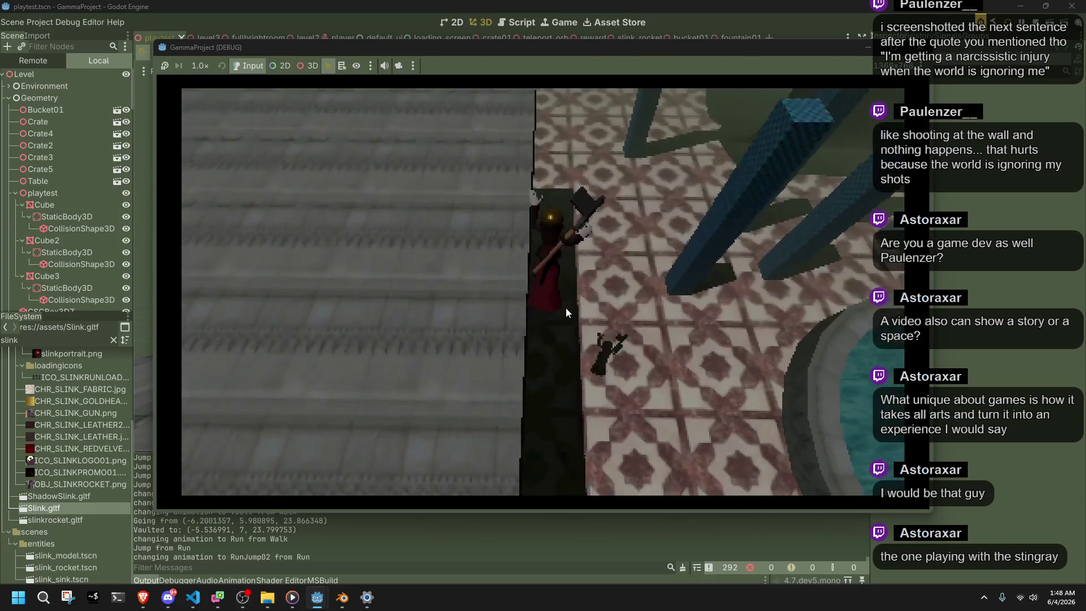
key("w")
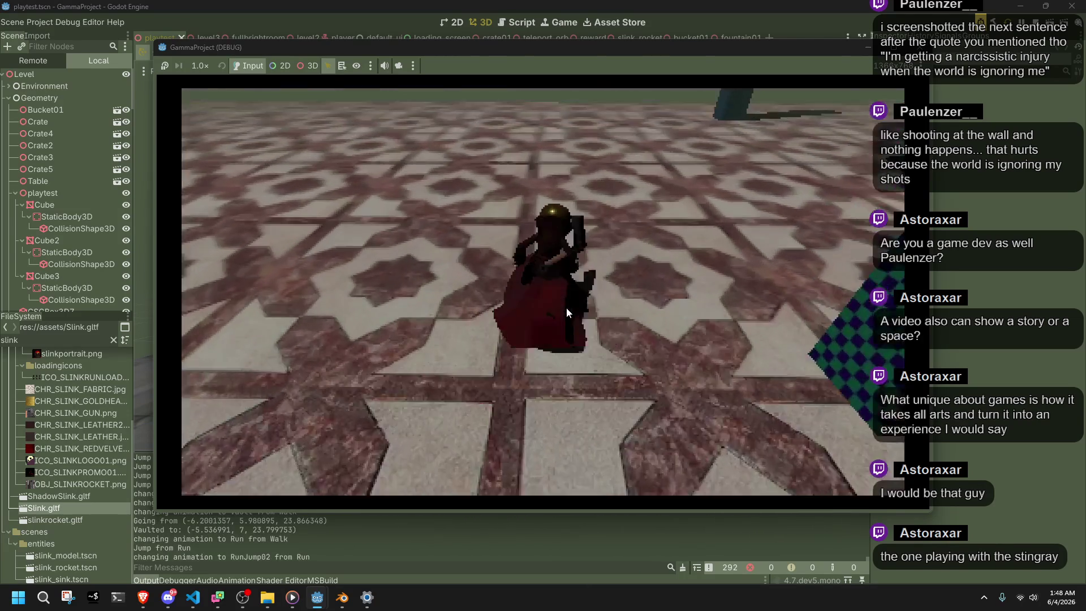
key("F8")
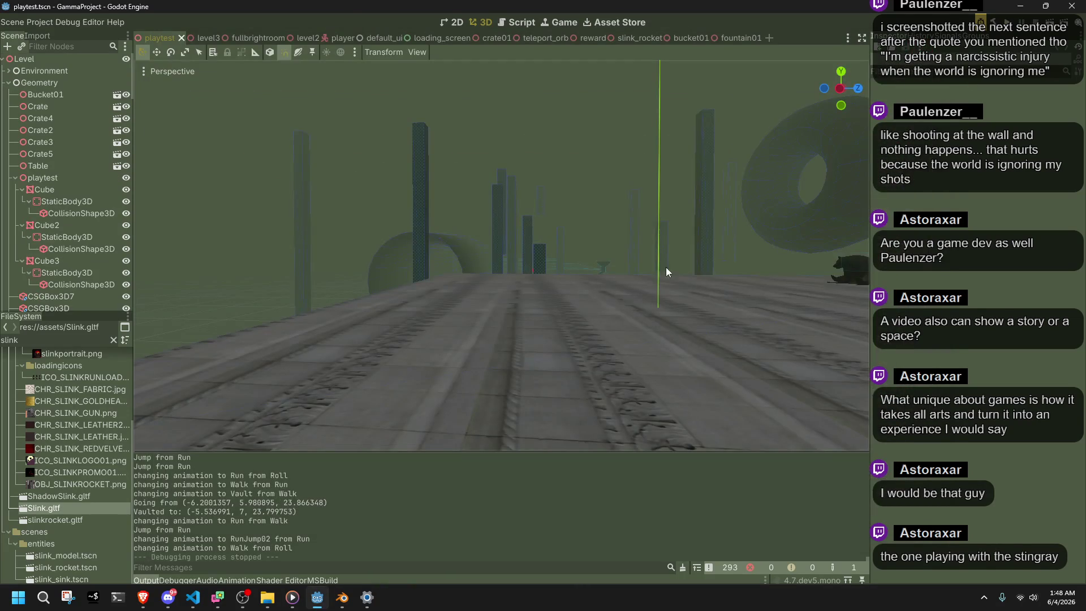
Review Player.cs's Run-to-Walk jump check, select action1, then return to Godot's Project menu
left_click(193, 597)
left_click(515, 346)
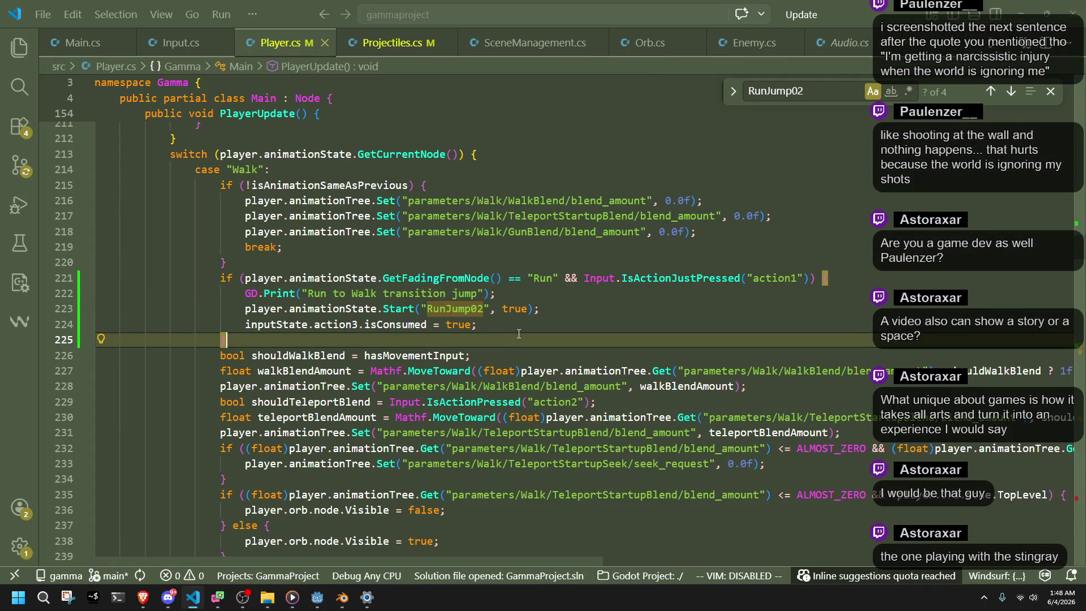
left_click(559, 300)
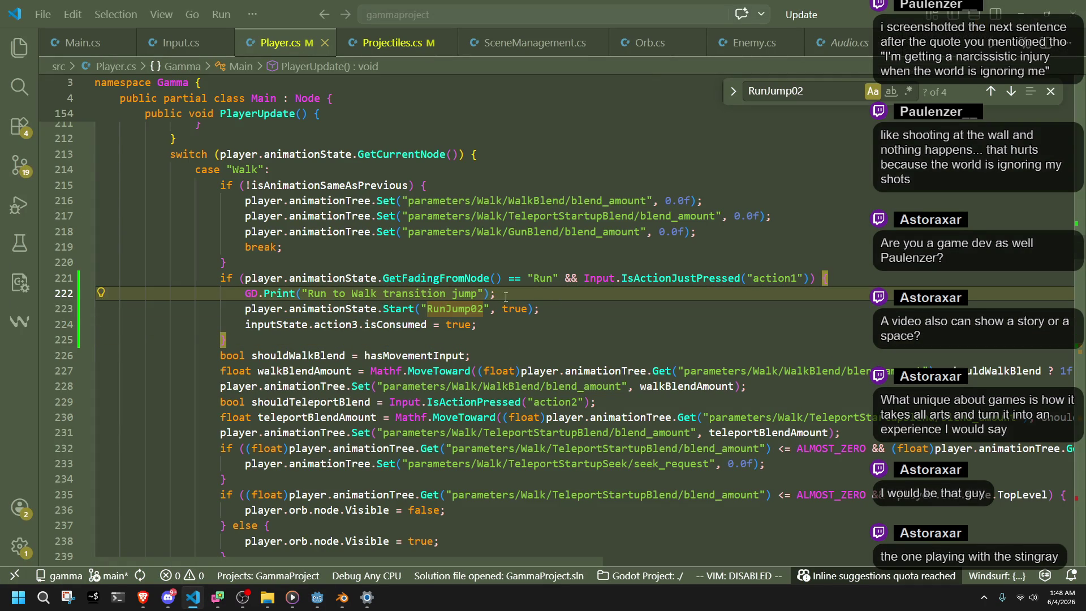
double_click(779, 279)
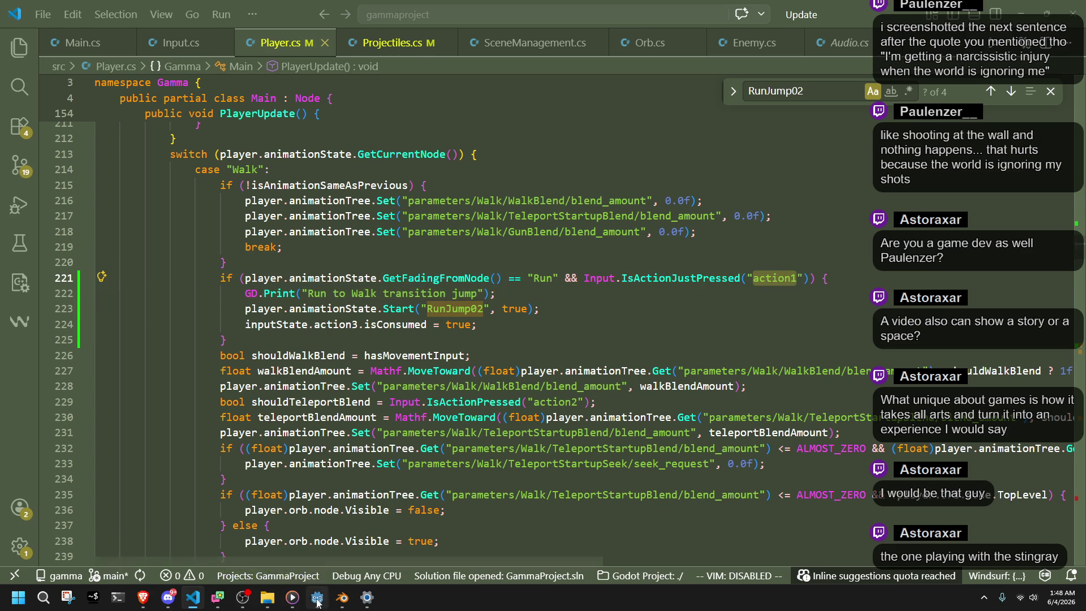
left_click(318, 598)
left_click(41, 18)
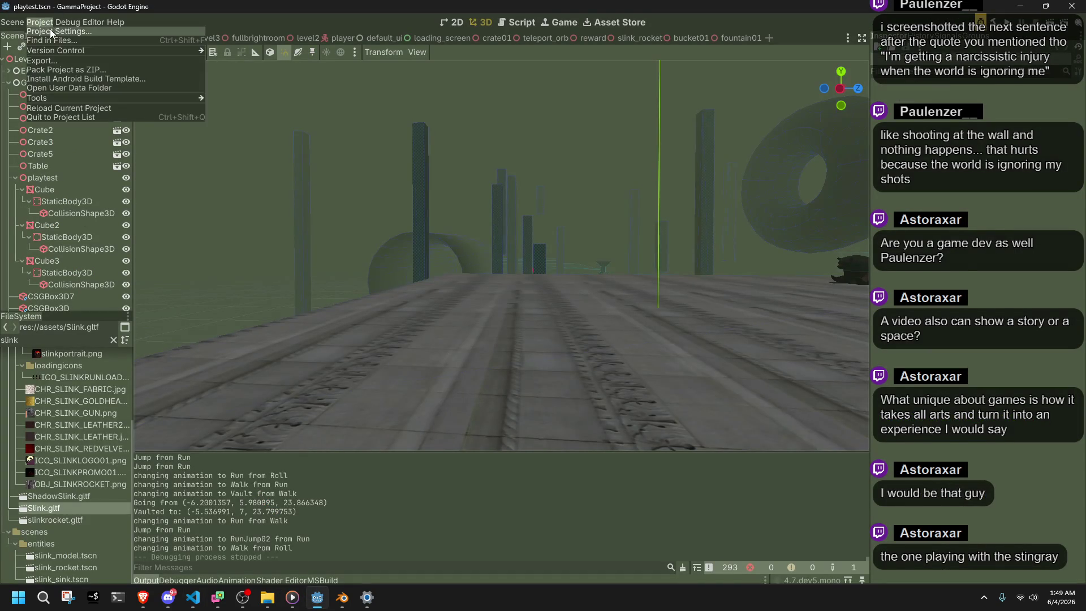
Confirm action1 is bound to F (Physical) in the Input Map, then rebuild and run the game
left_click(54, 39)
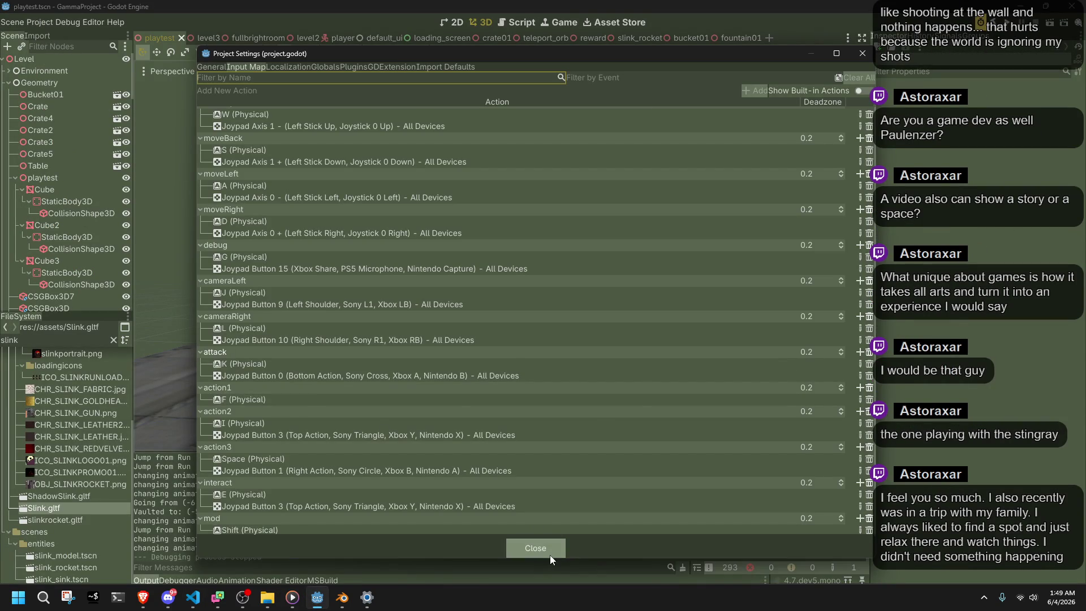
left_click(553, 555)
left_click(1014, 30)
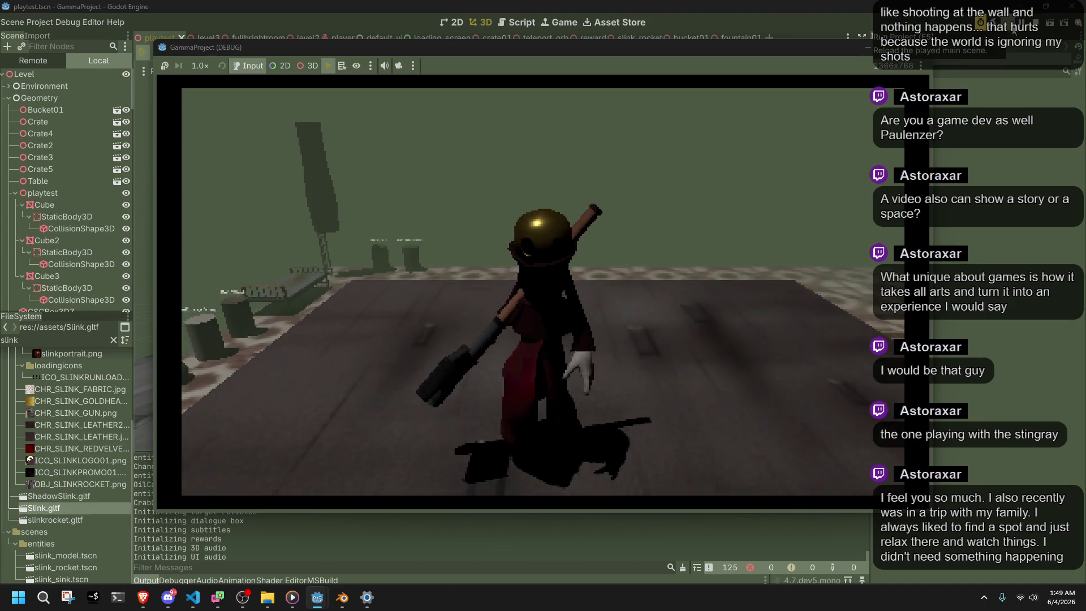
Run the character across the tiled floor and along the ramp, jumping and rolling by the wall
key("w")
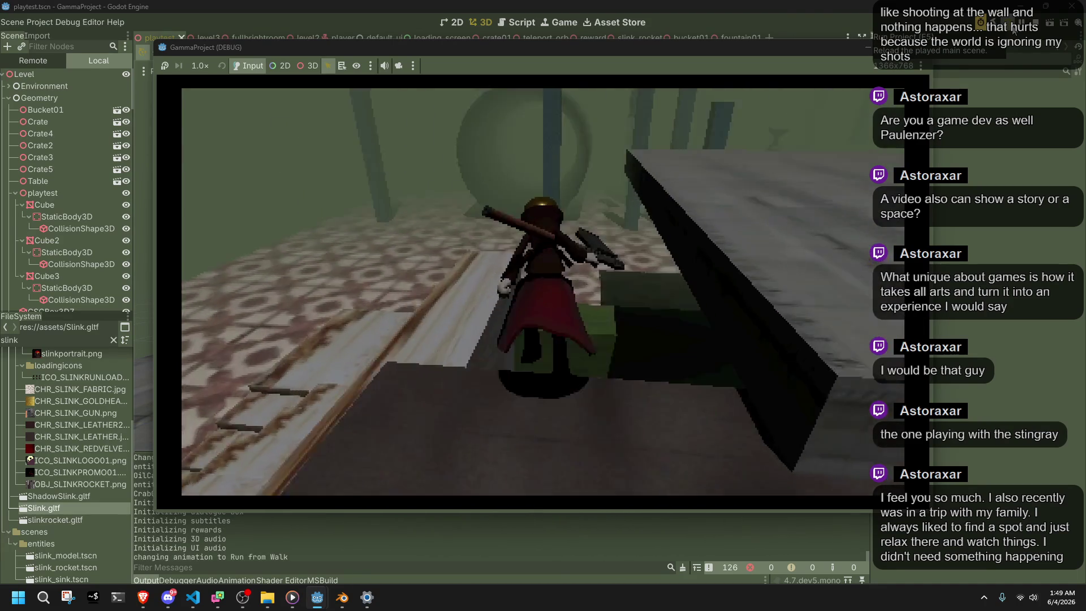
key("space")
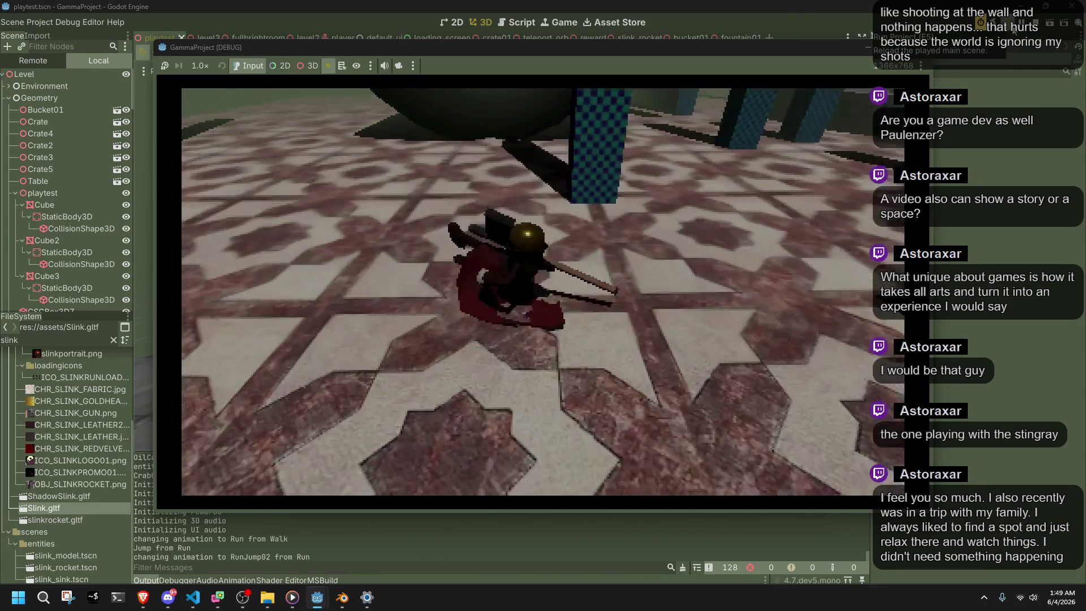
key("w")
key("w")
key("w")
key("w")
key("w")
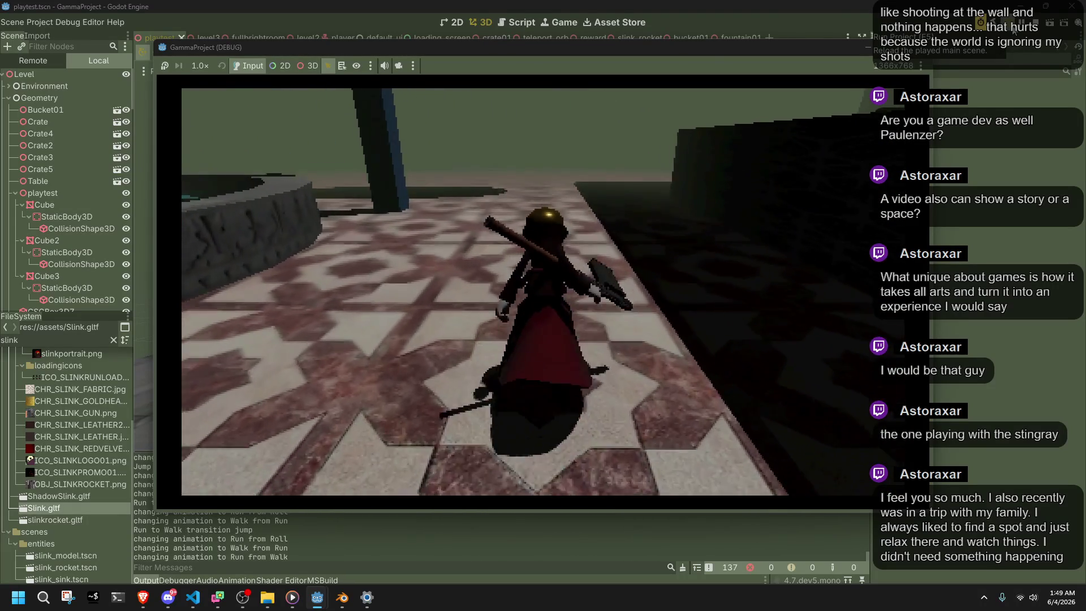
key("w")
key("w")
key("w")
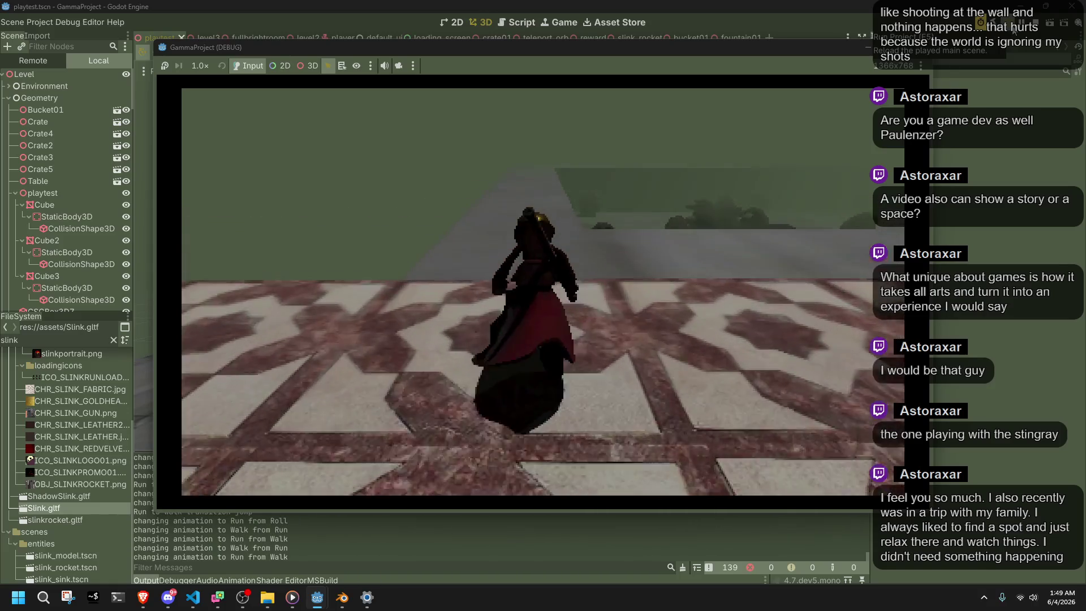
key("w")
key("w")
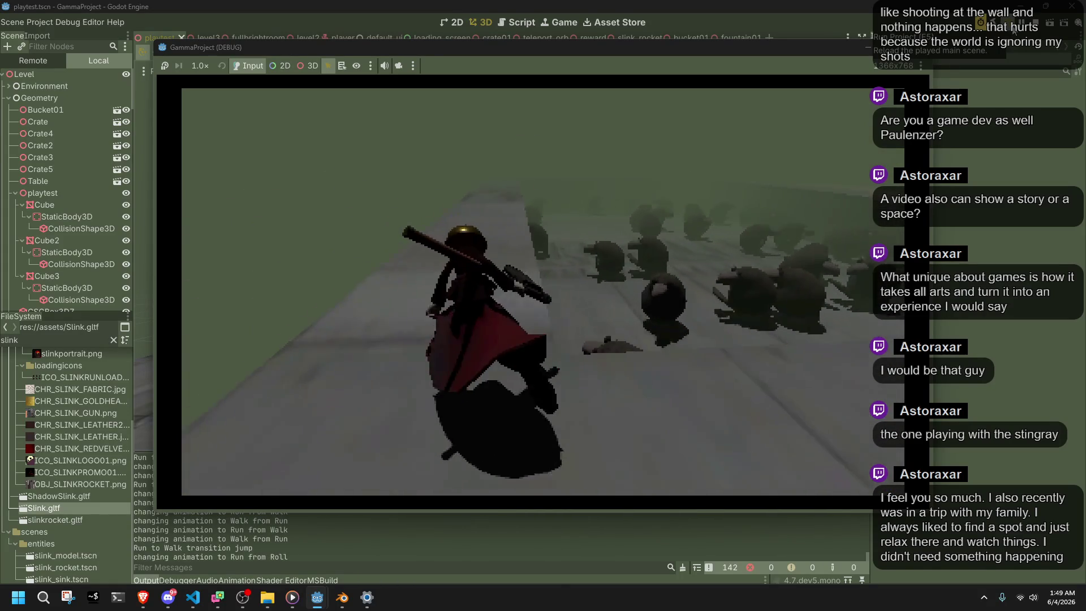
key("w")
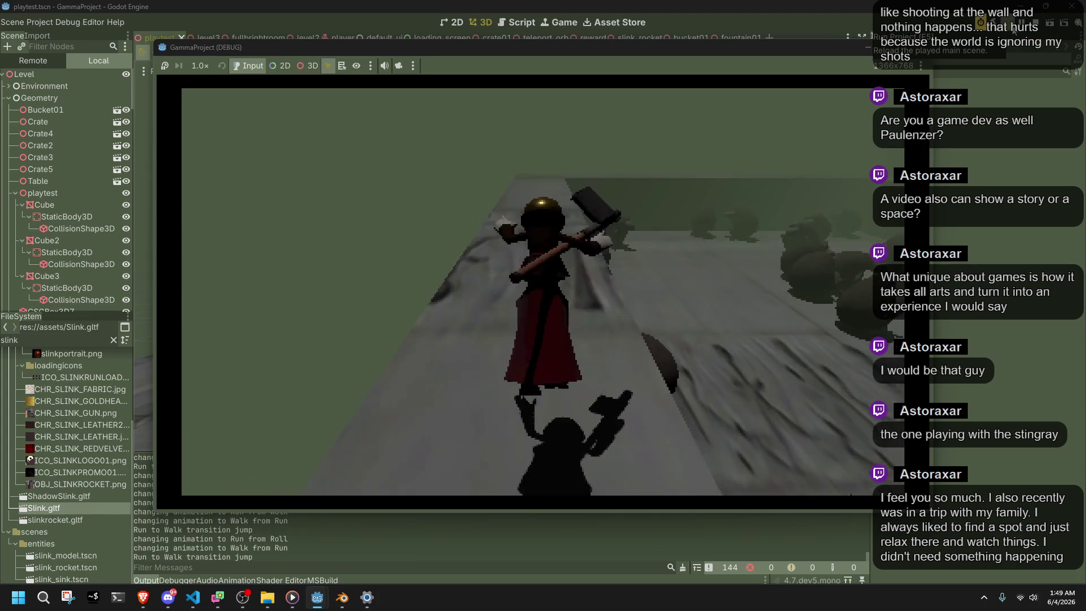
key("w")
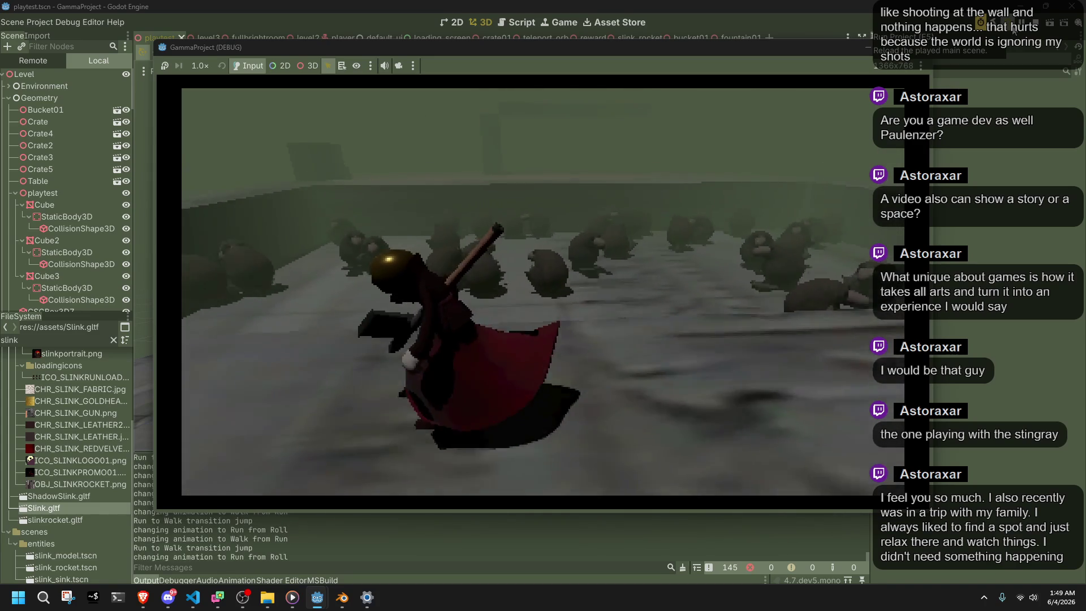
key("w")
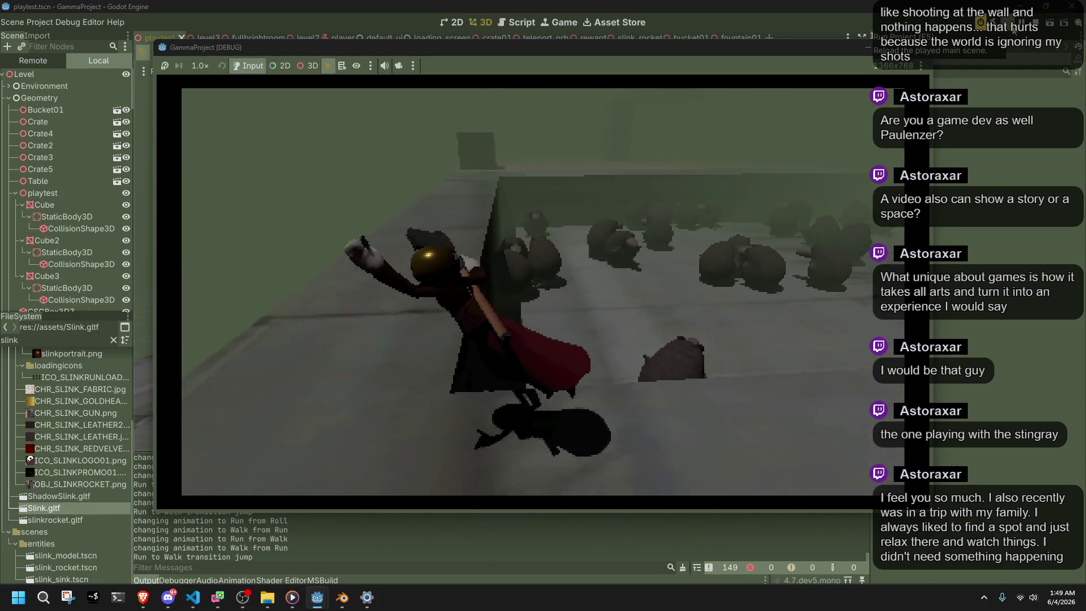
key("w")
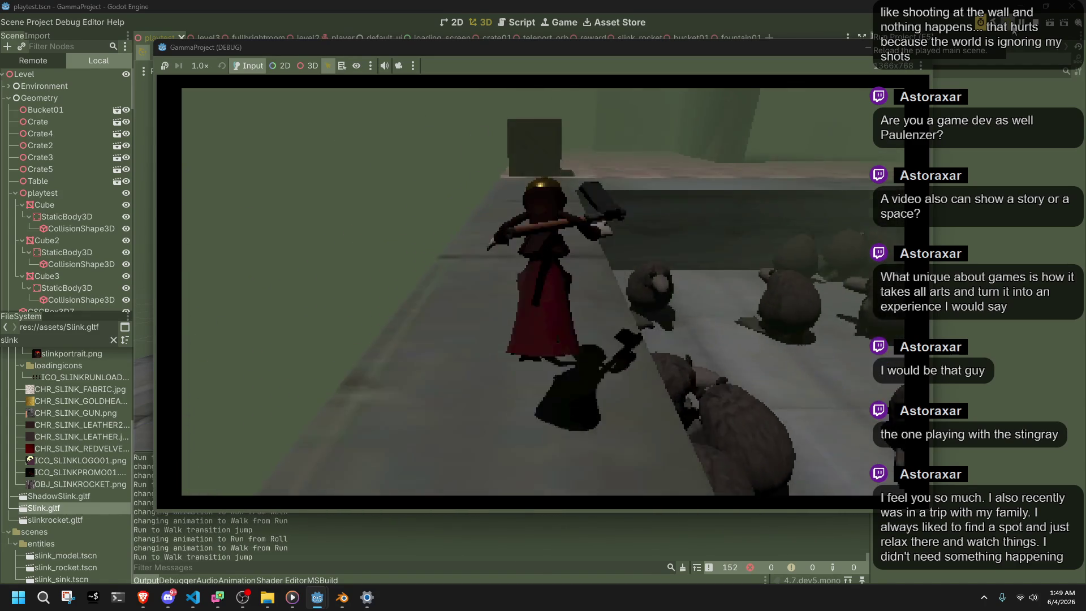
key("w")
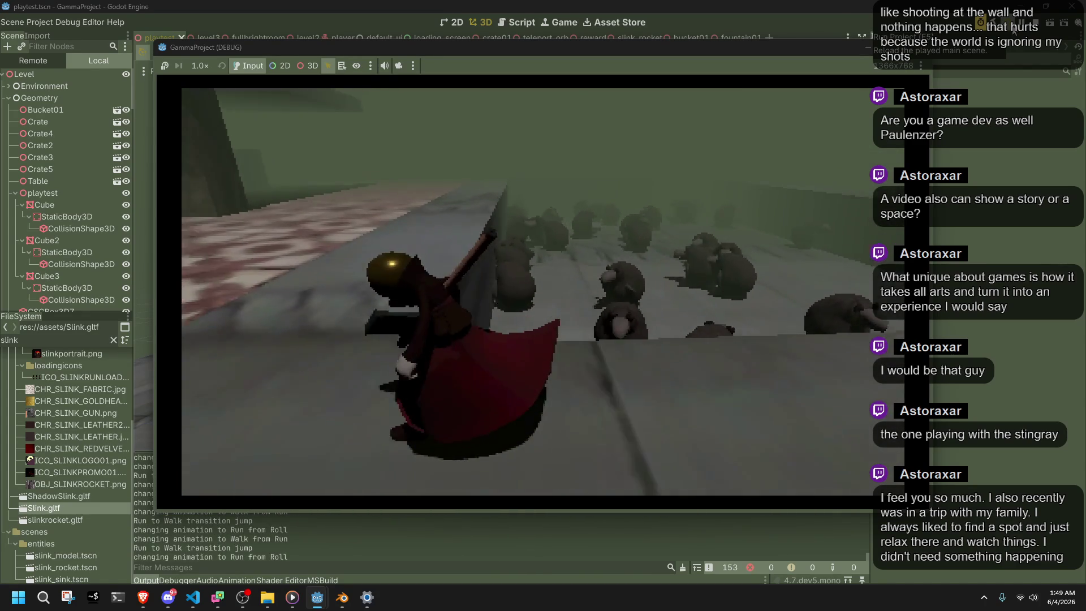
key("w")
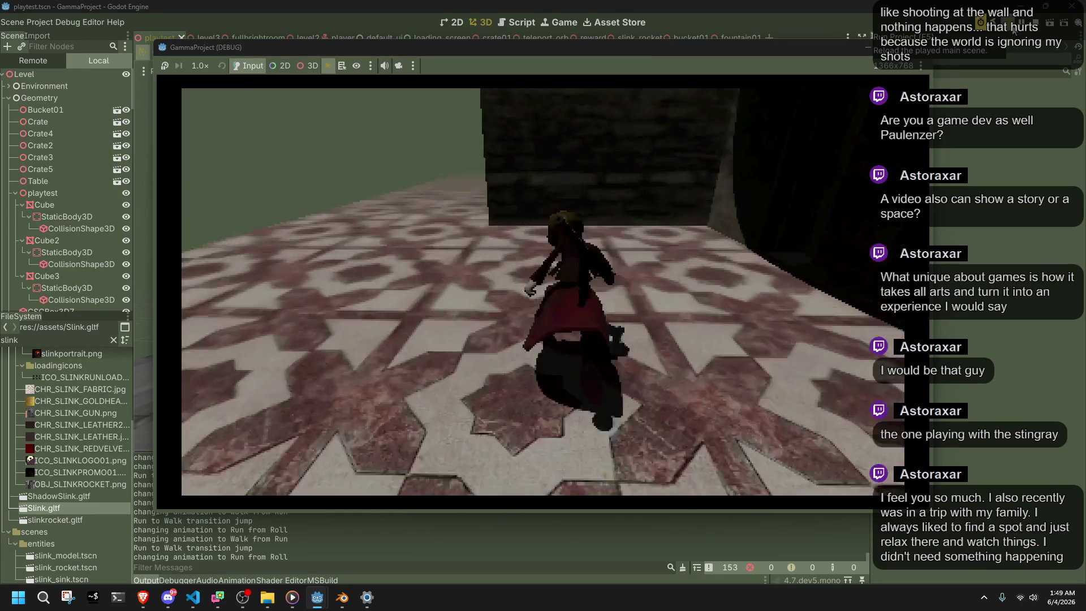
key("w")
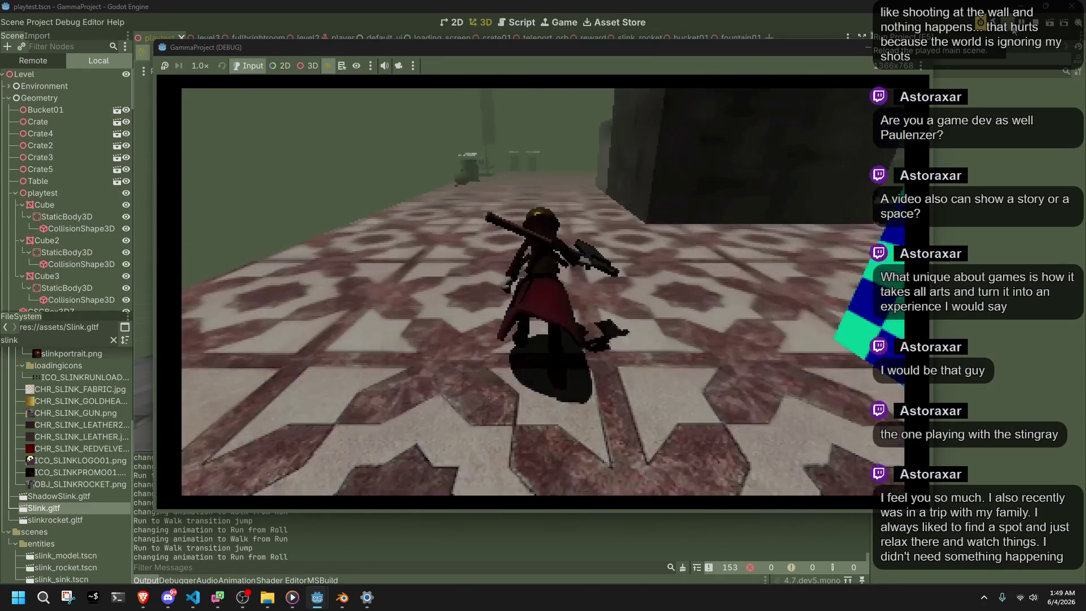
key("w")
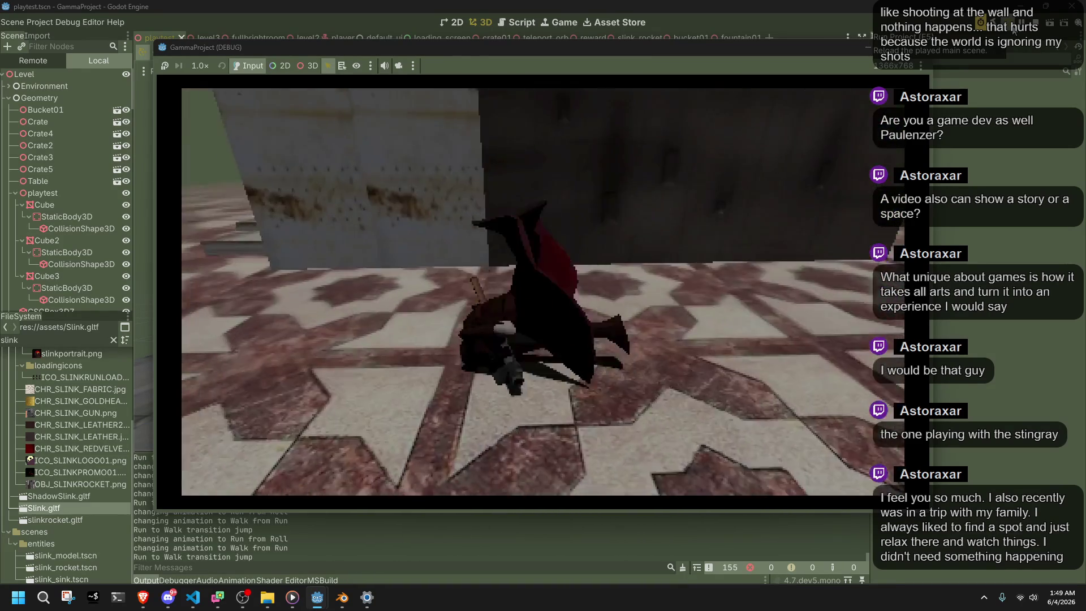
key("w")
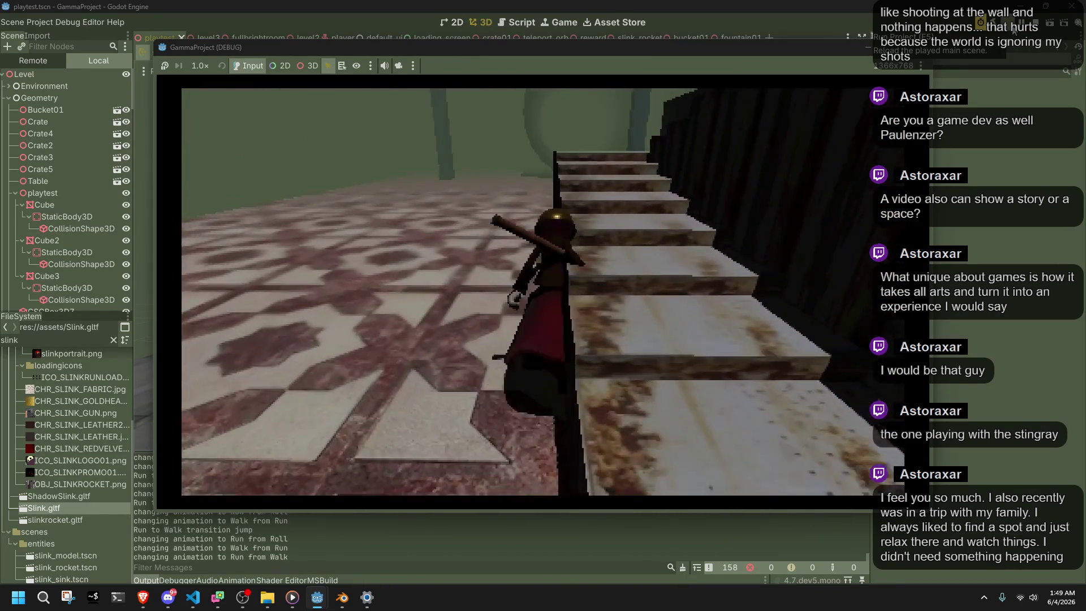
Turn at the staircase, climb it, and test jumps from a walk and from a run
key("s")
key("w")
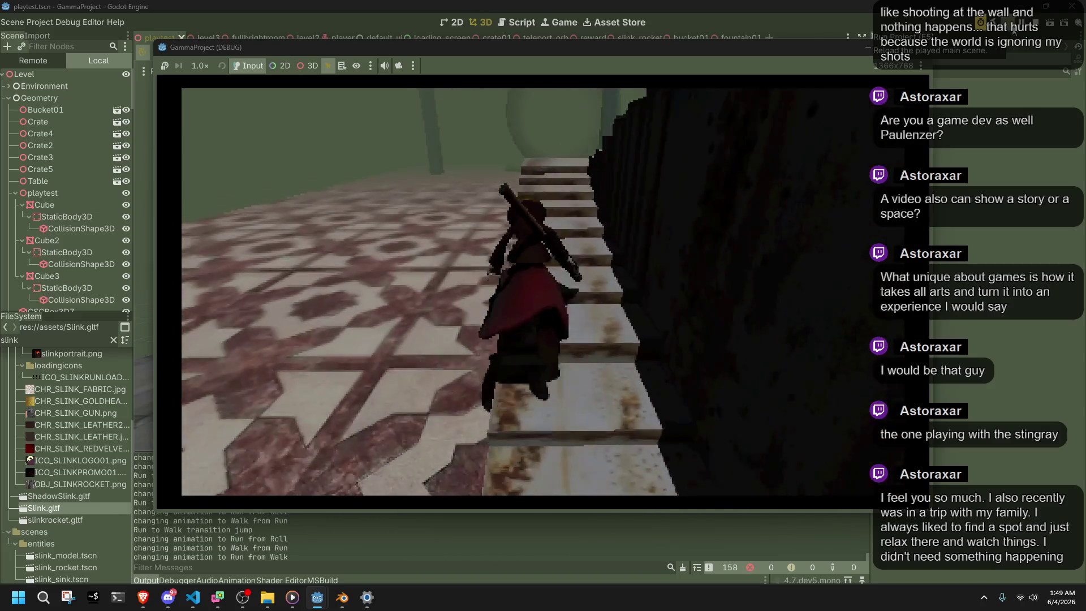
key("w")
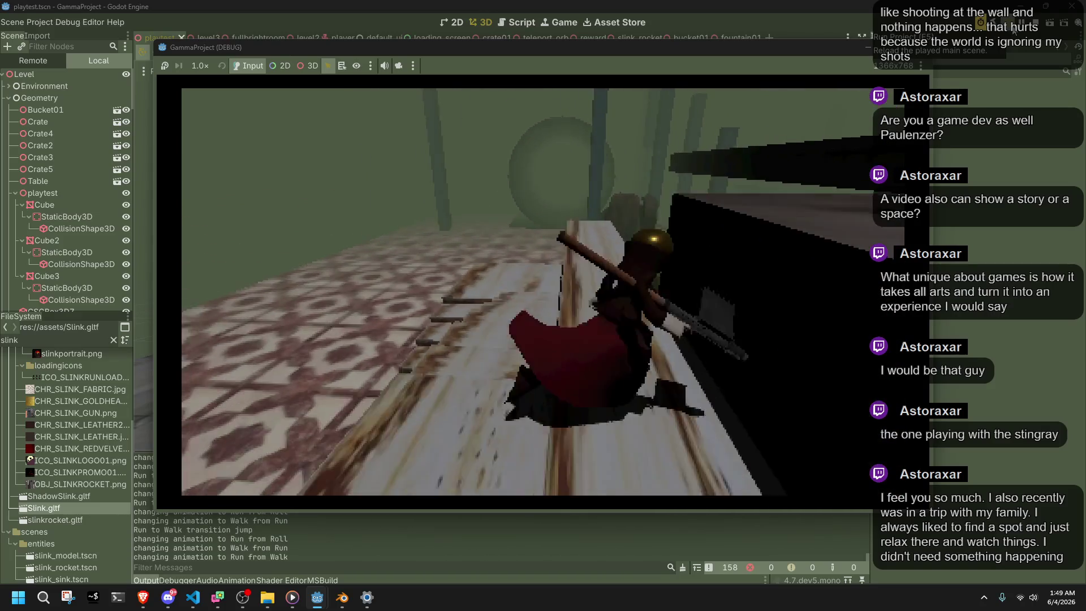
key("space")
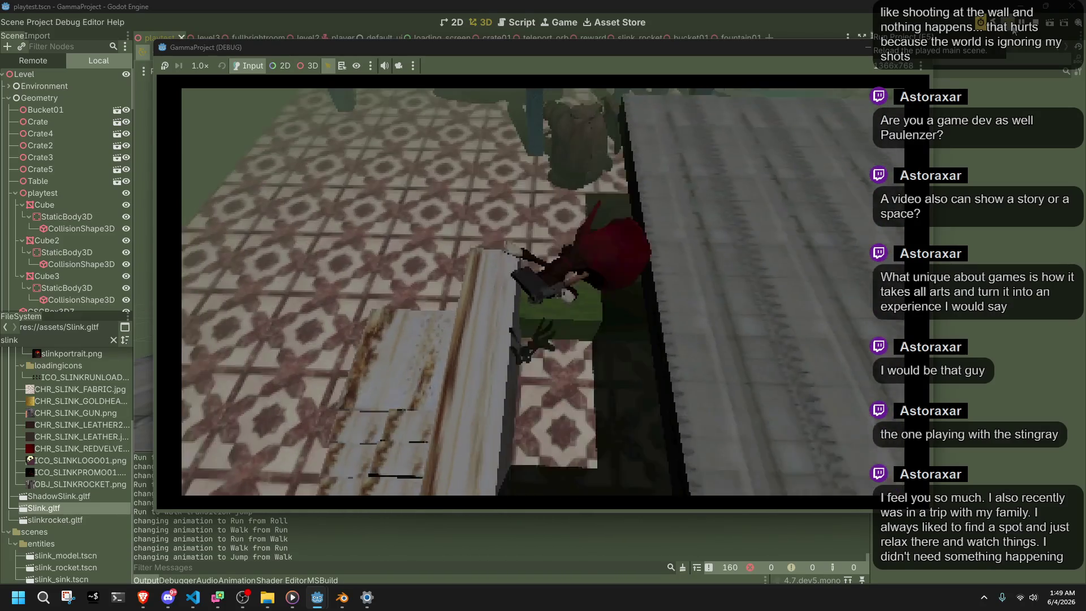
key("w")
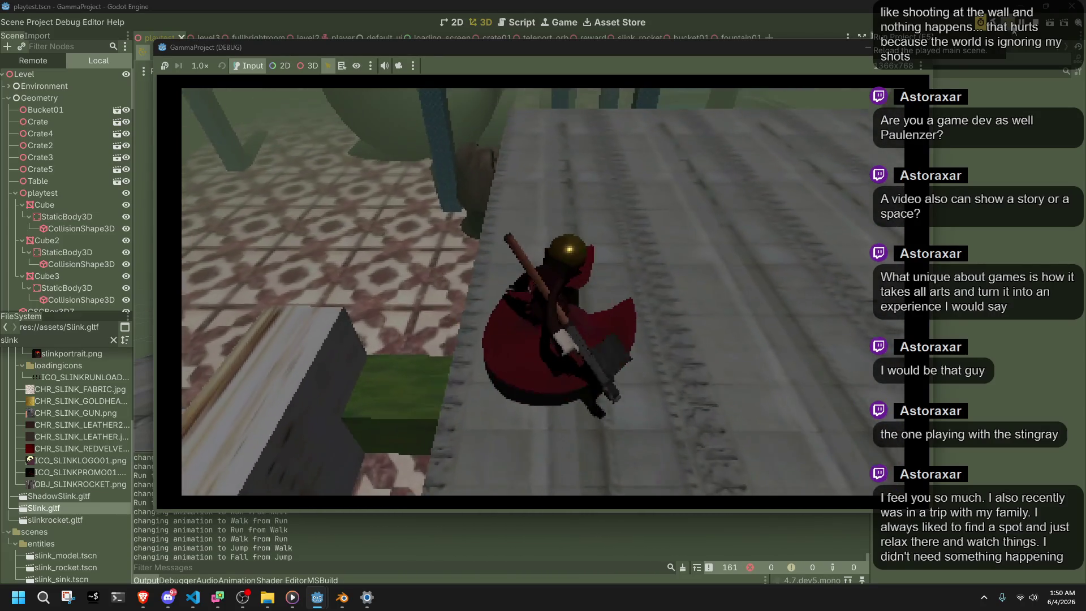
key("w")
key("w")
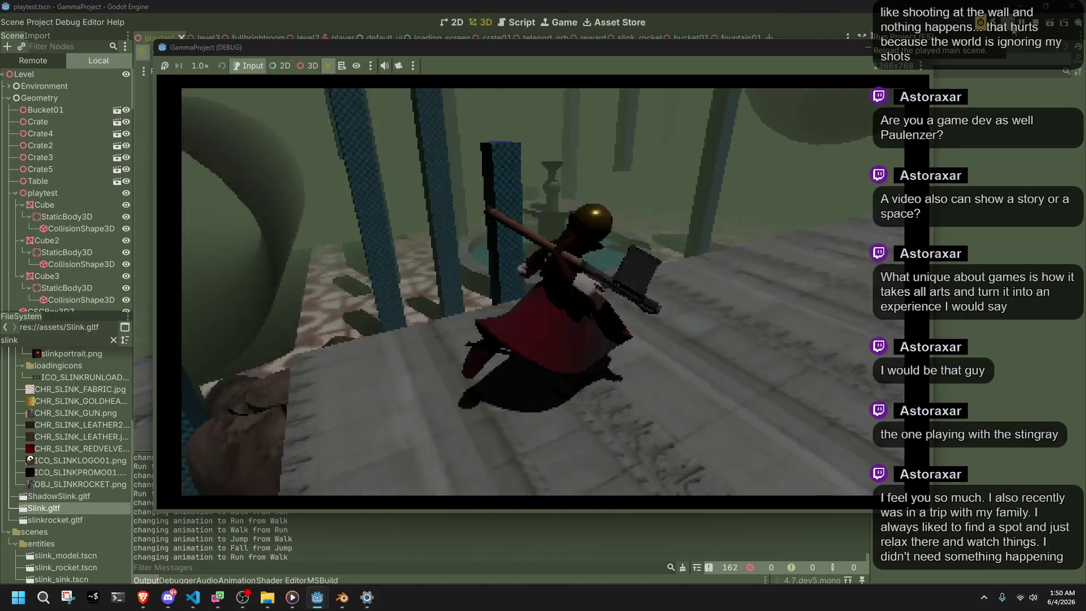
key("w")
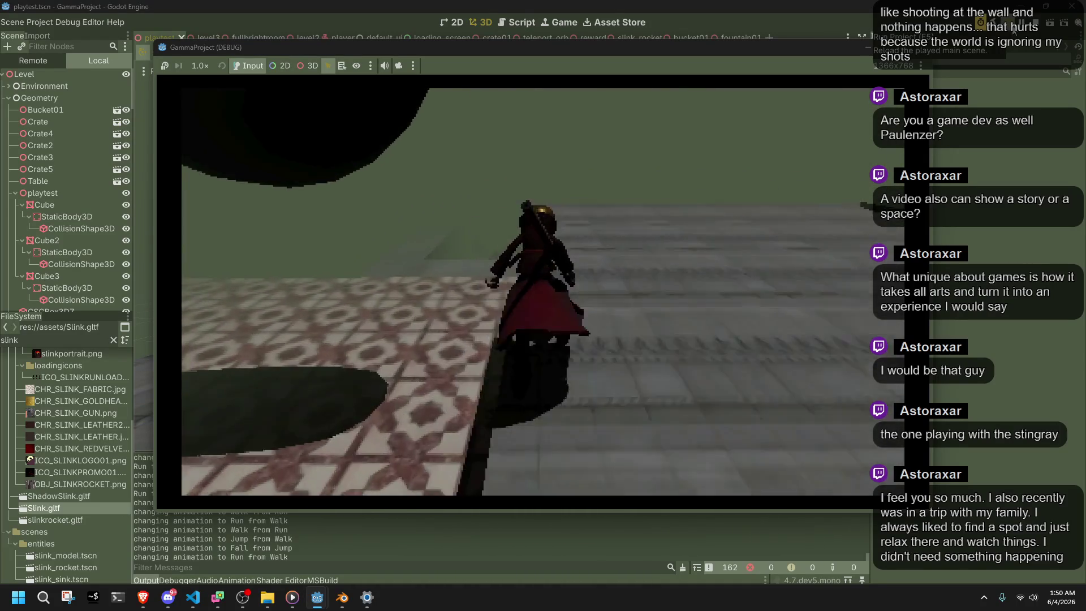
key("space")
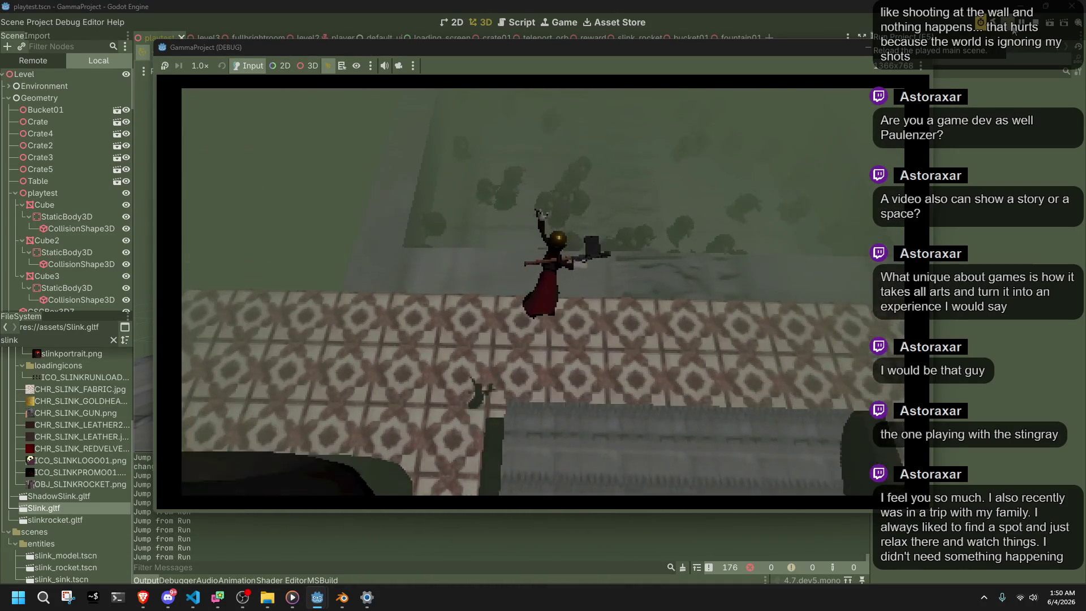
Fire the glowing wheel with F, run along the wall with Shift, then stop the game
key("w")
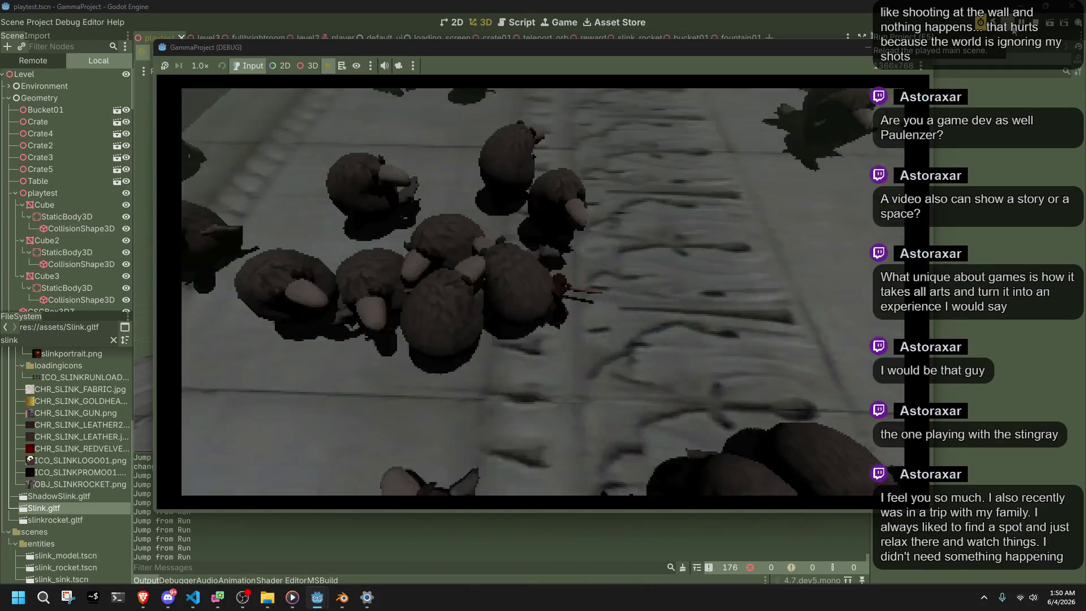
key("w")
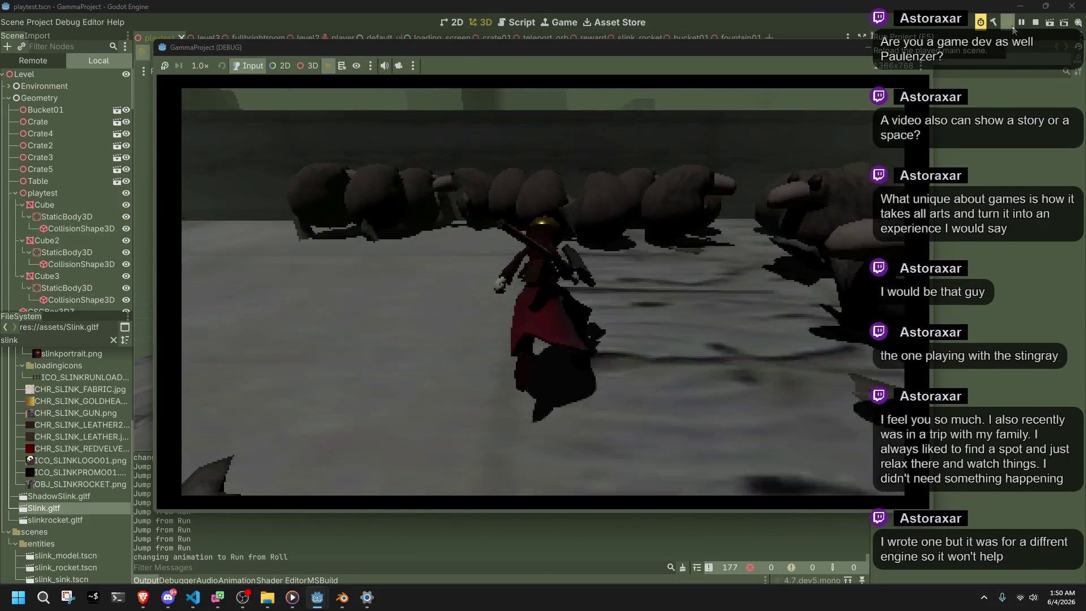
key("f")
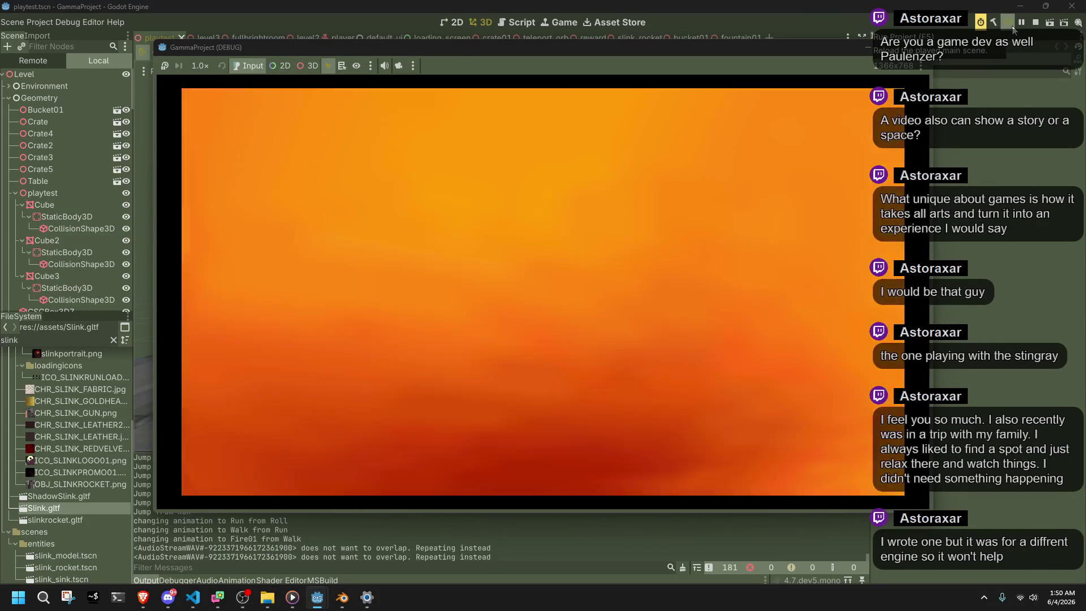
key("w")
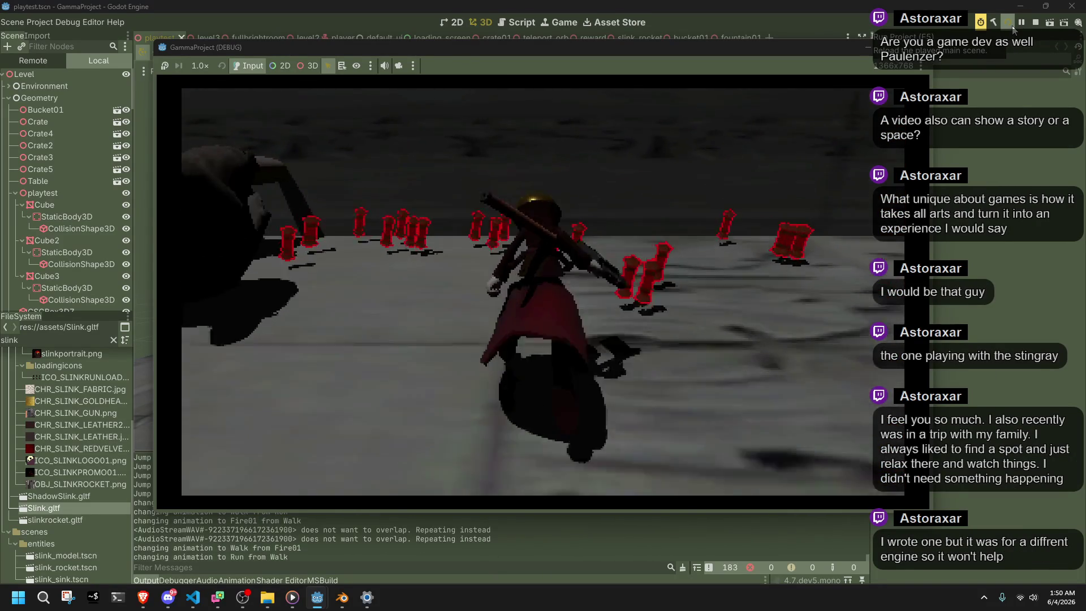
key("shift")
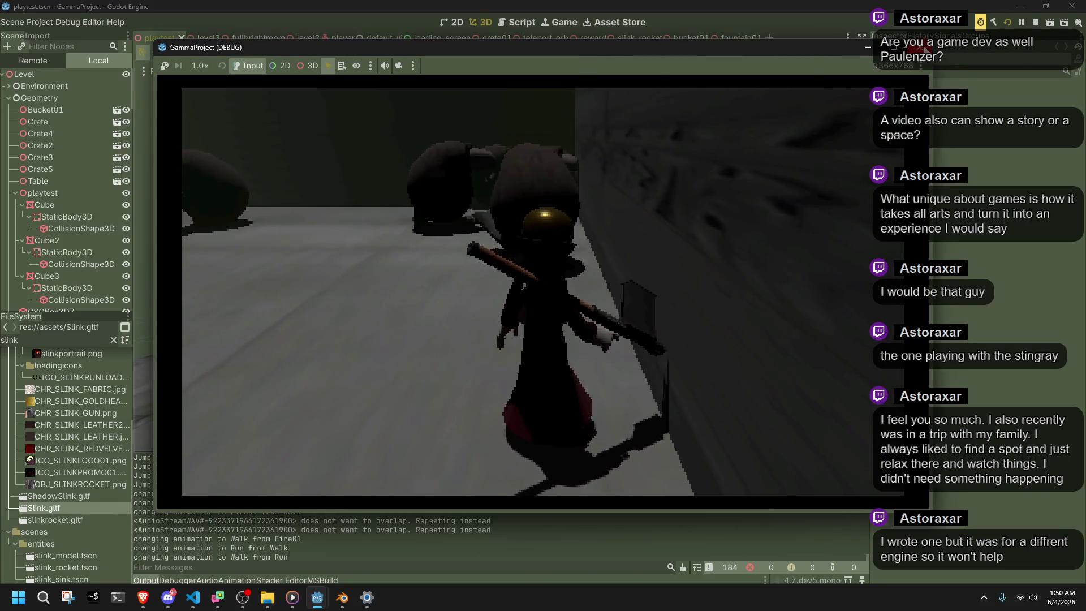
left_click(919, 46)
left_click_drag(571, 216, 494, 291)
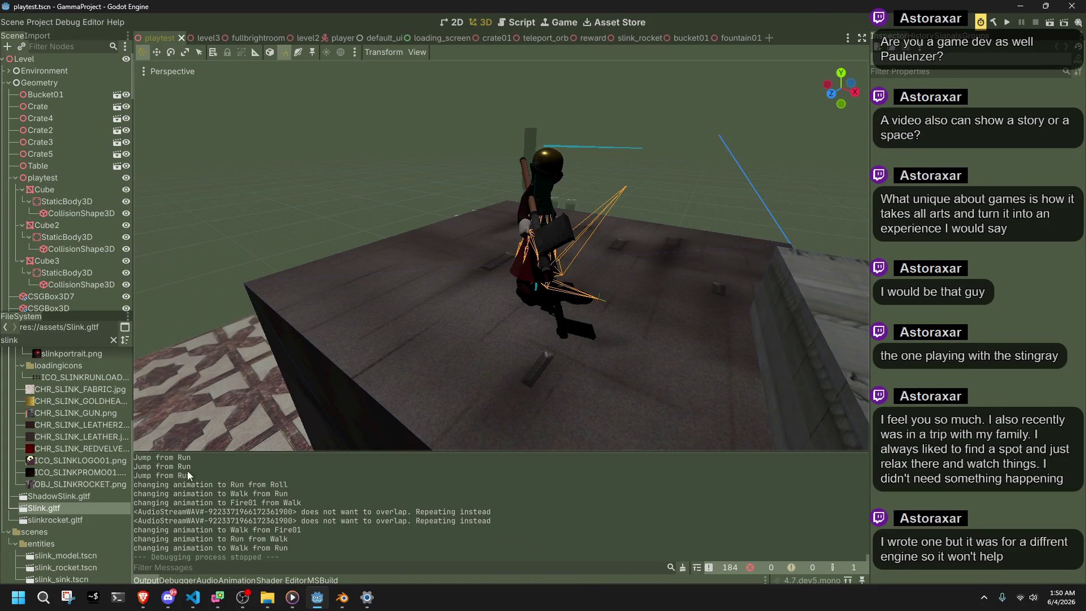
Frame the player up close on the rooftop platform, then switch to Player.cs in VS Code
left_click(170, 609)
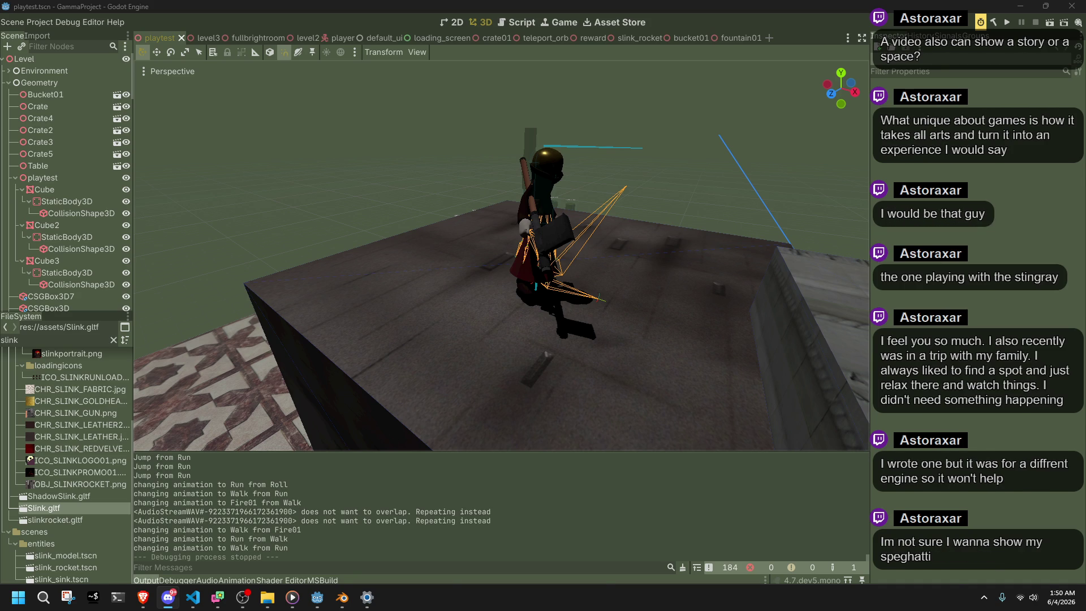
key("alt+Tab")
scroll(386, 218, "down", 2)
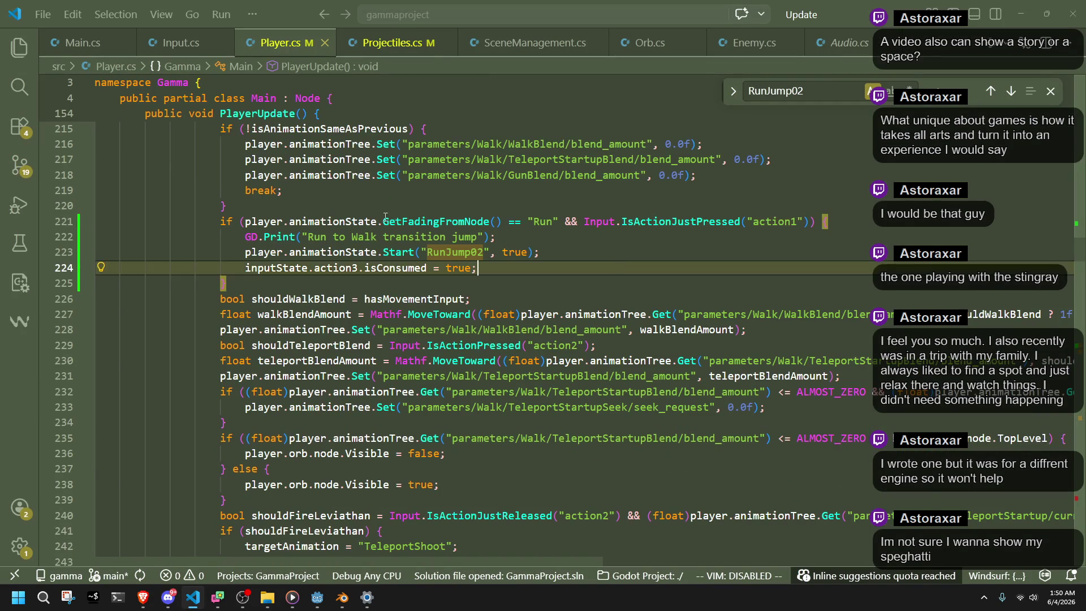
Scroll up through Player.cs, clear the code selection and close the RunJump02 Find widget
scroll(385, 217, "up", 15)
mouse_move(365, 274)
left_mouse_down()
mouse_move(725, 599)
mouse_move(96, 244)
left_mouse_up()
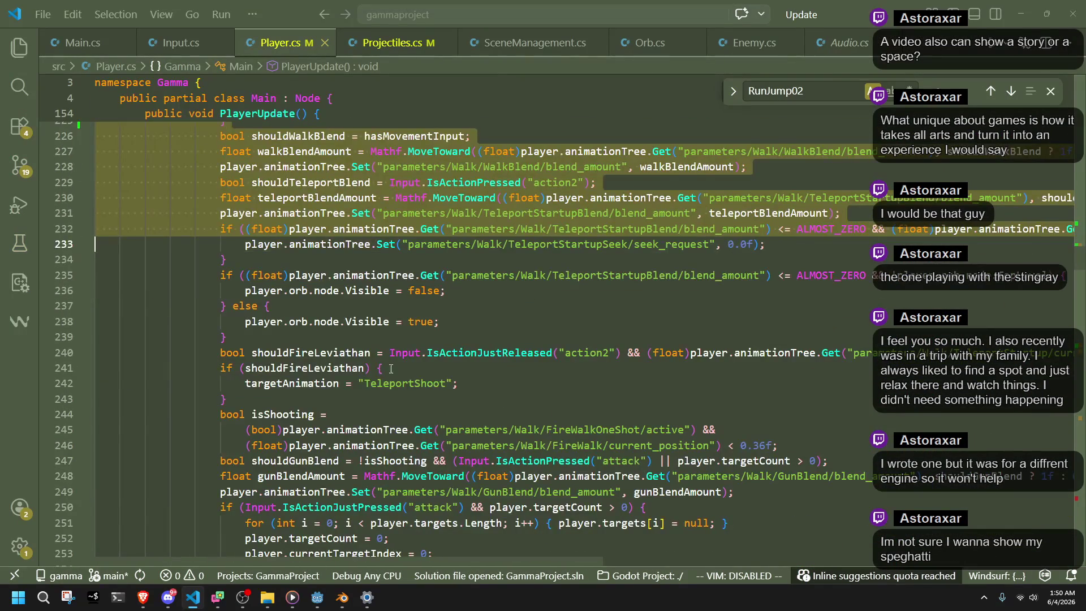
left_click(316, 356)
scroll(396, 368, "up", 20)
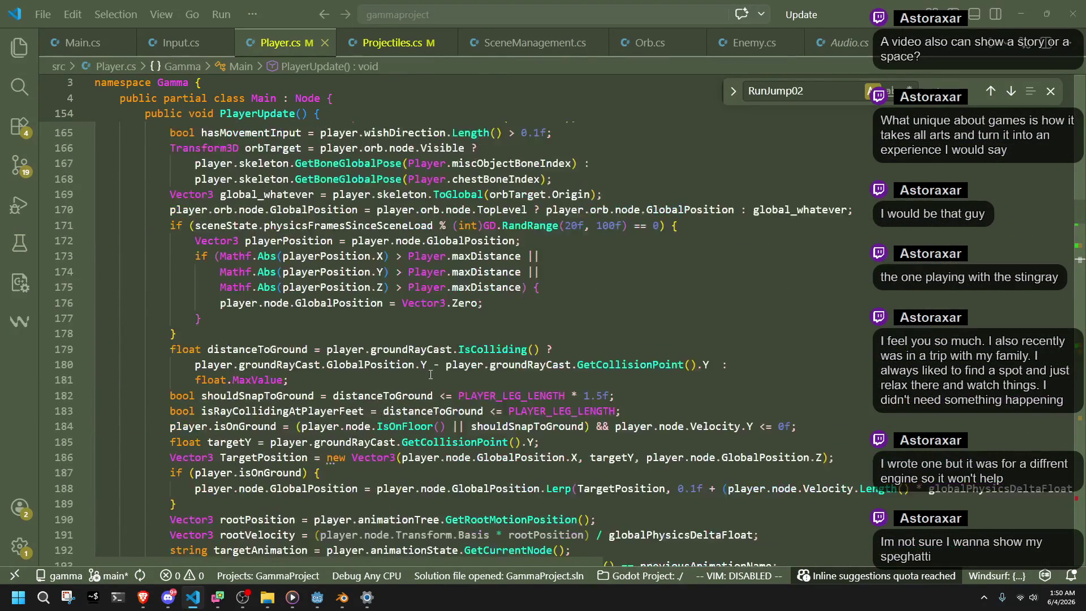
scroll(431, 375, "up", 4)
scroll(430, 374, "up", 16)
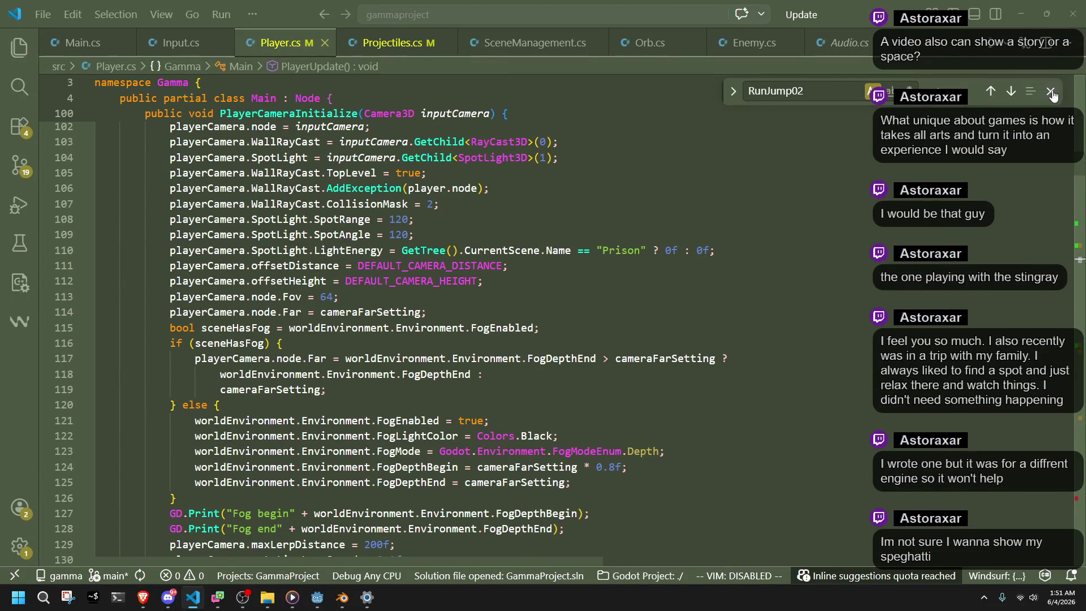
left_click(1050, 91)
scroll(1080, 135, "up", 15)
left_click_drag(1081, 135, 1079, 153)
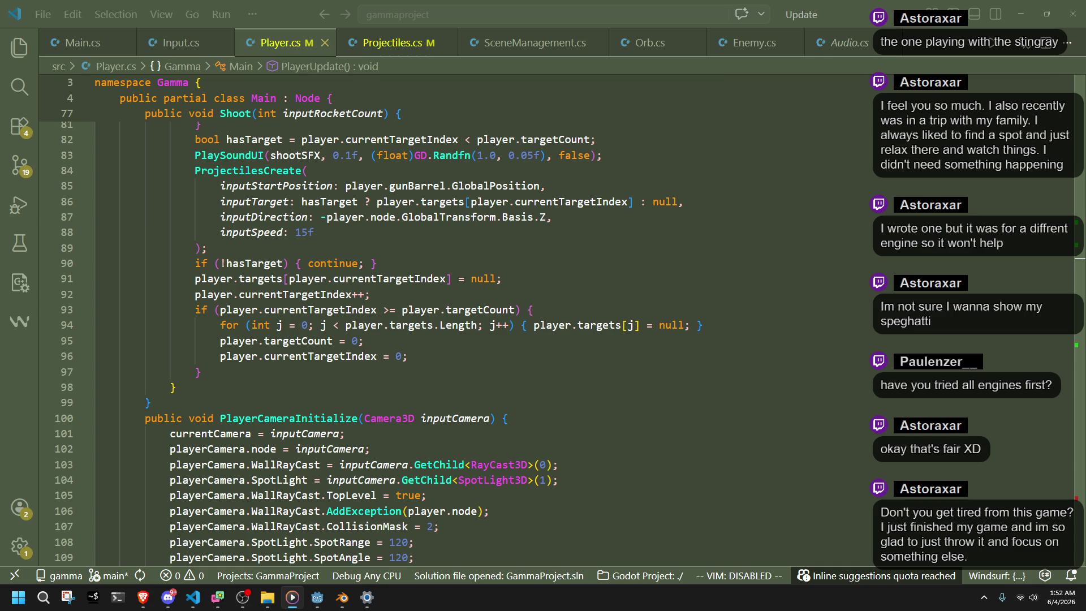
left_click(317, 597)
Rebuild and launch the GammaProject game for another playtest
left_click(1009, 22)
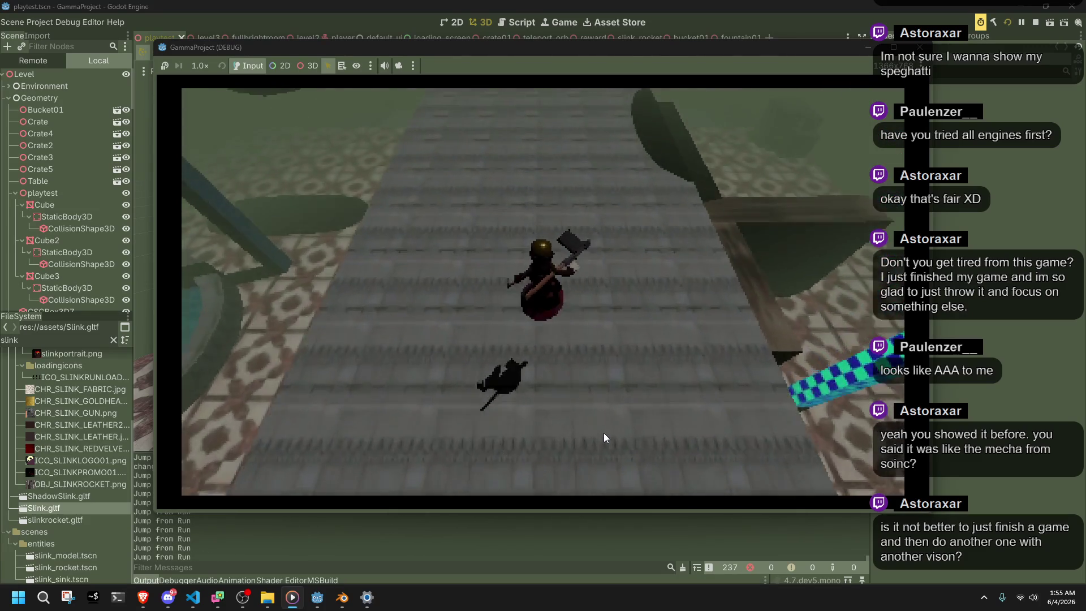
key("F8")
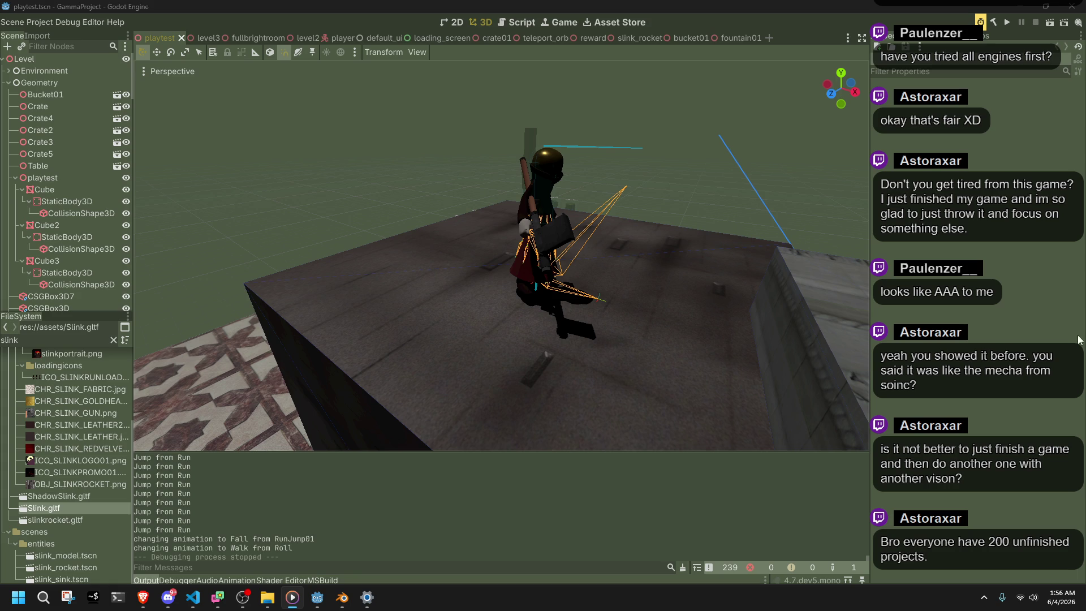
Fly the viewport camera behind the character at the rooftop edge, then relaunch the game
right_click(725, 210)
key("w")
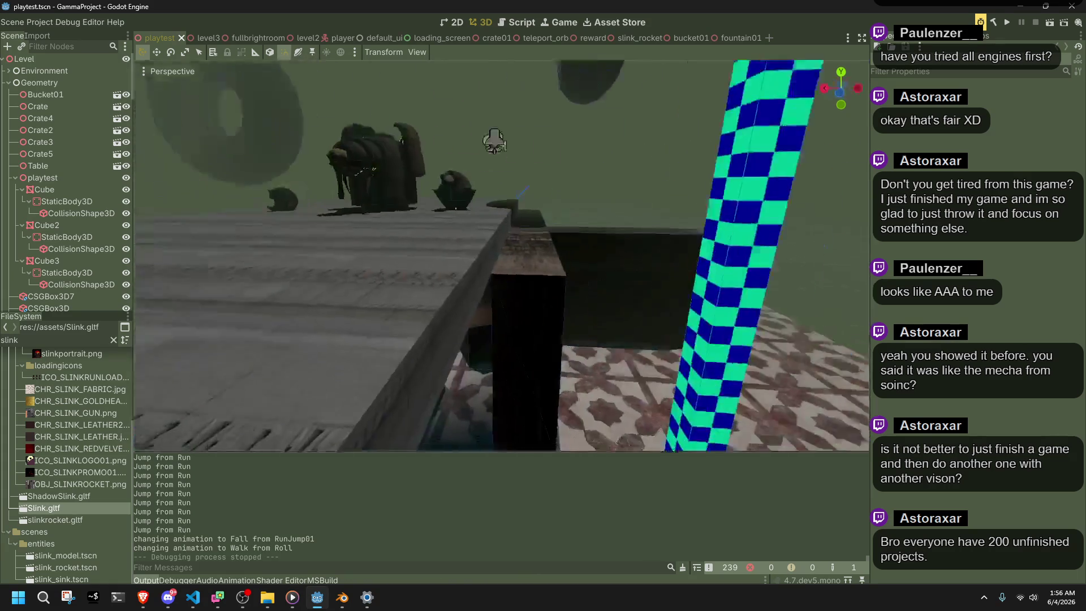
key("s")
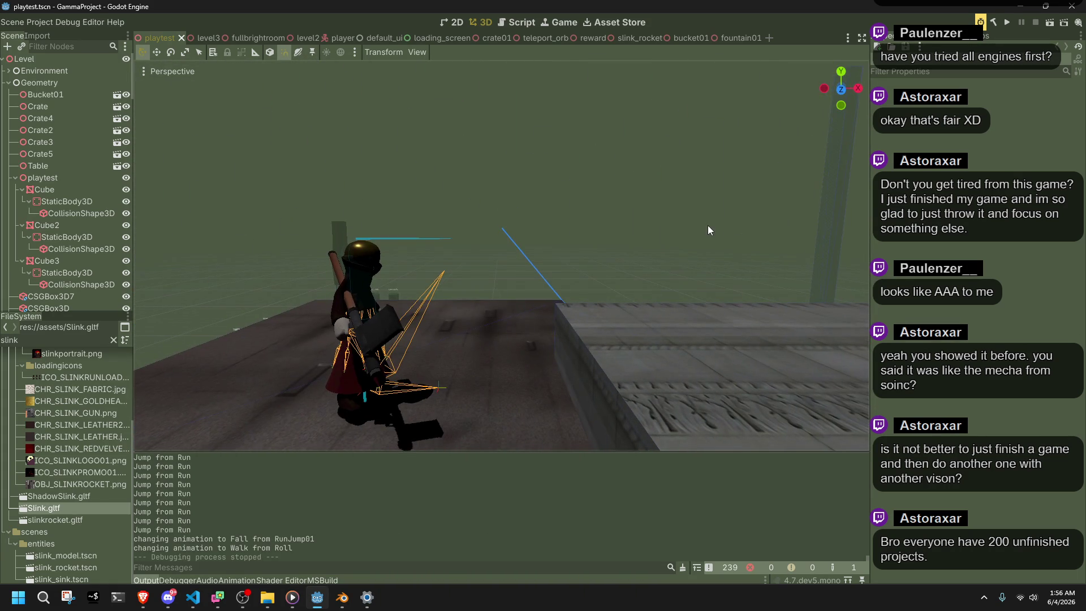
key("a")
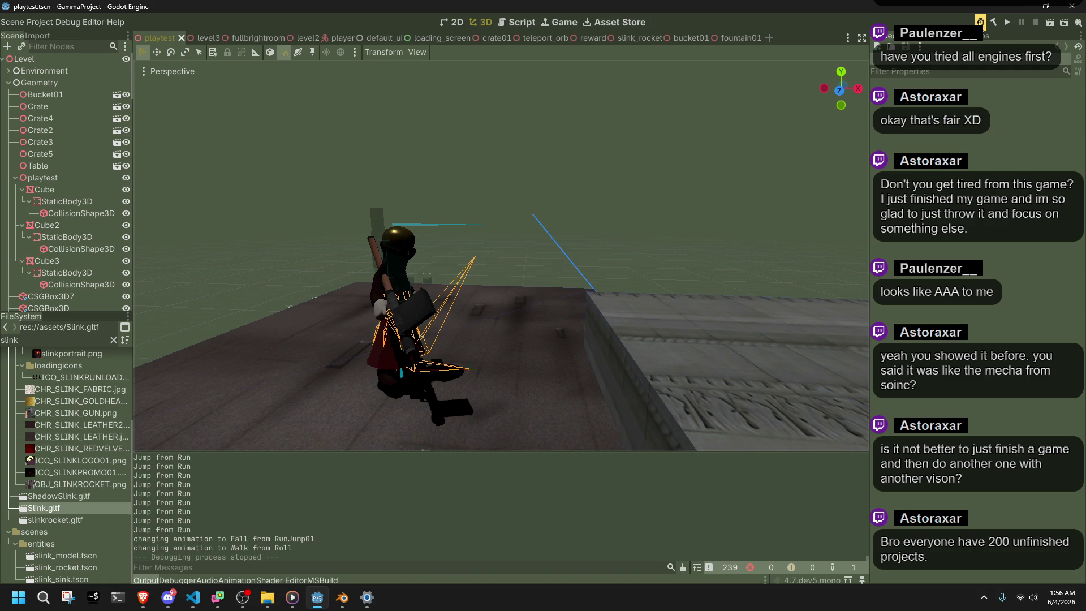
left_click(1011, 22)
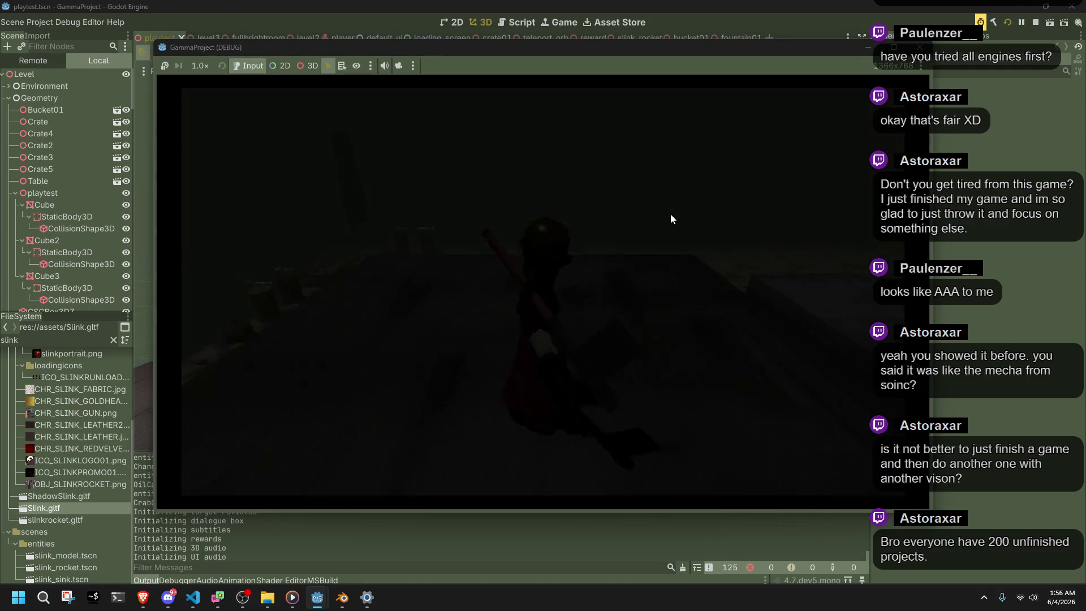
Run, jump and vault the character up over the wall and onto successive ledges
key("w")
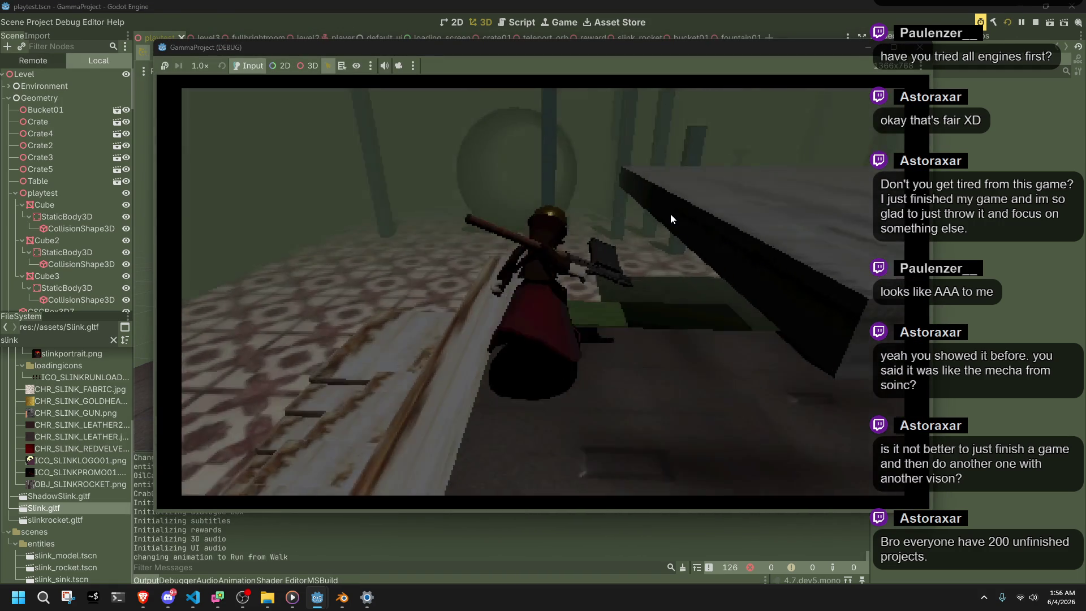
key("space")
key("w")
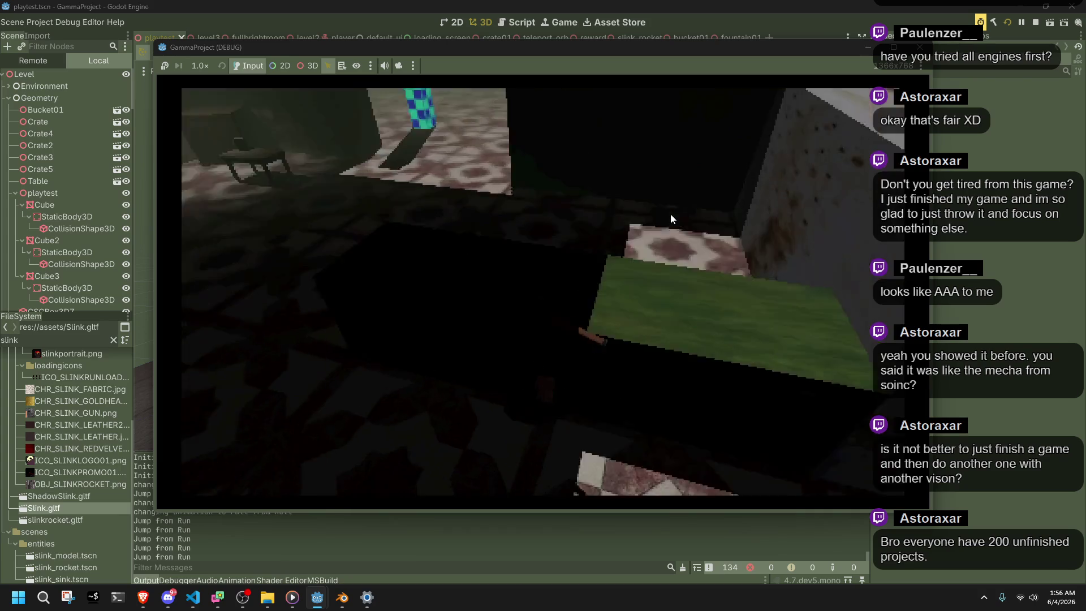
key("w")
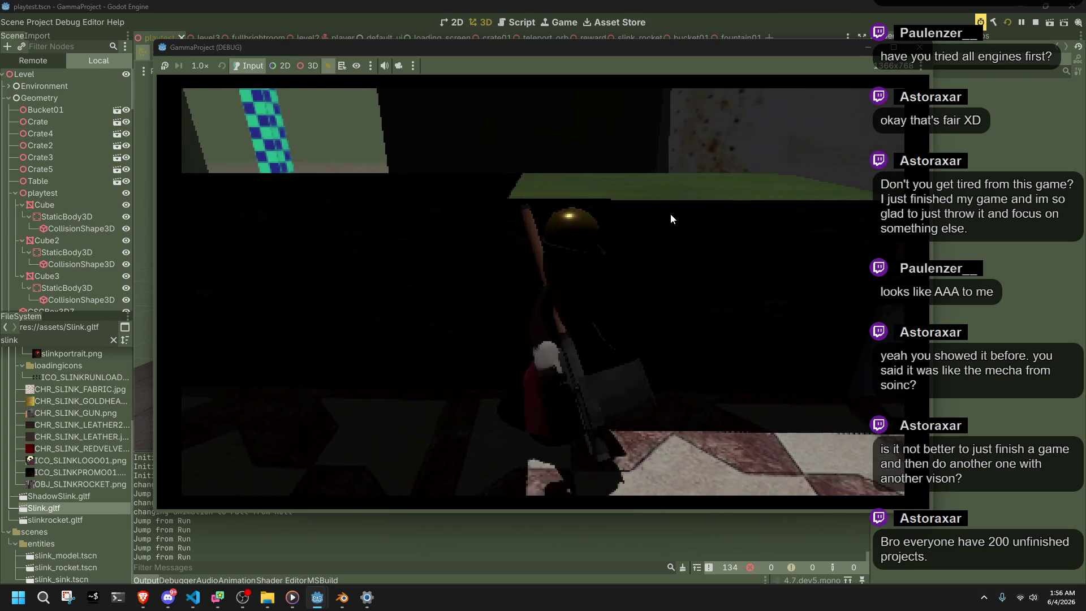
key("space")
key("w")
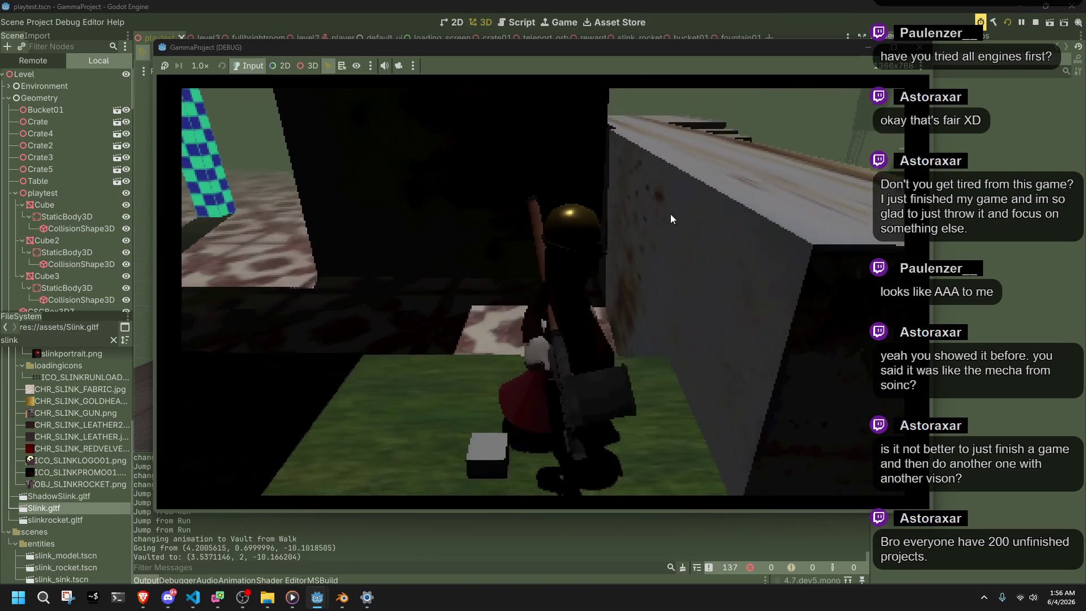
key("space")
key("w")
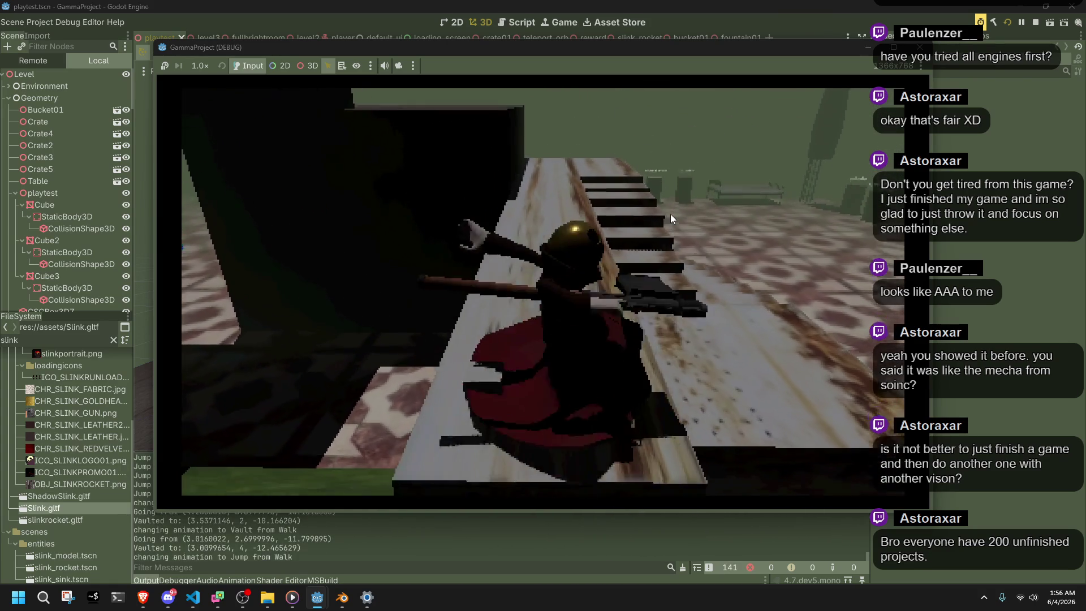
key("space")
key("w")
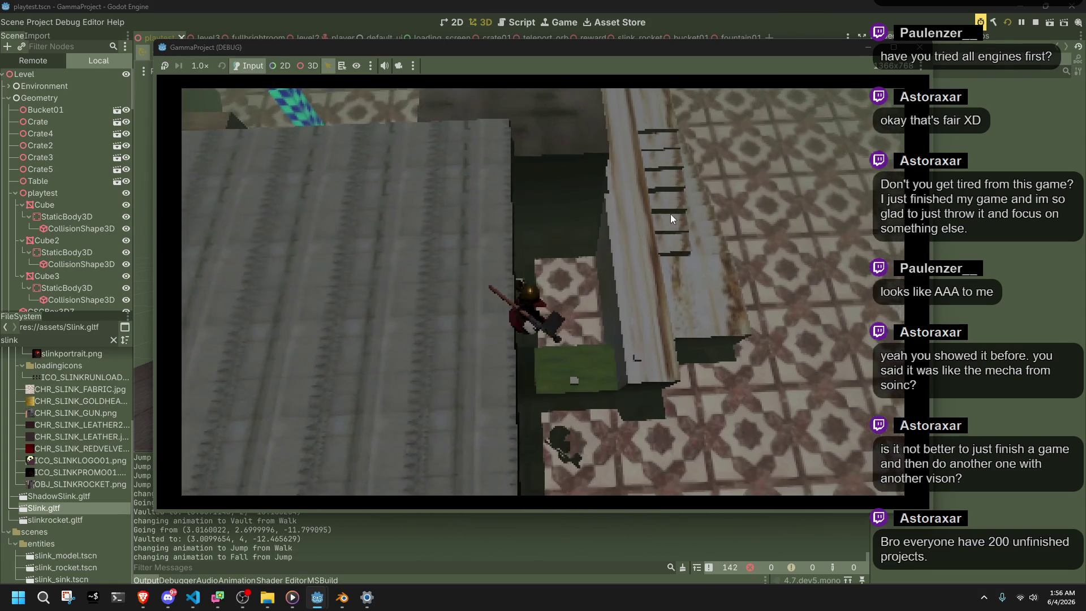
Run the character through the level while swinging the camera, then attack with the weapon
key("w")
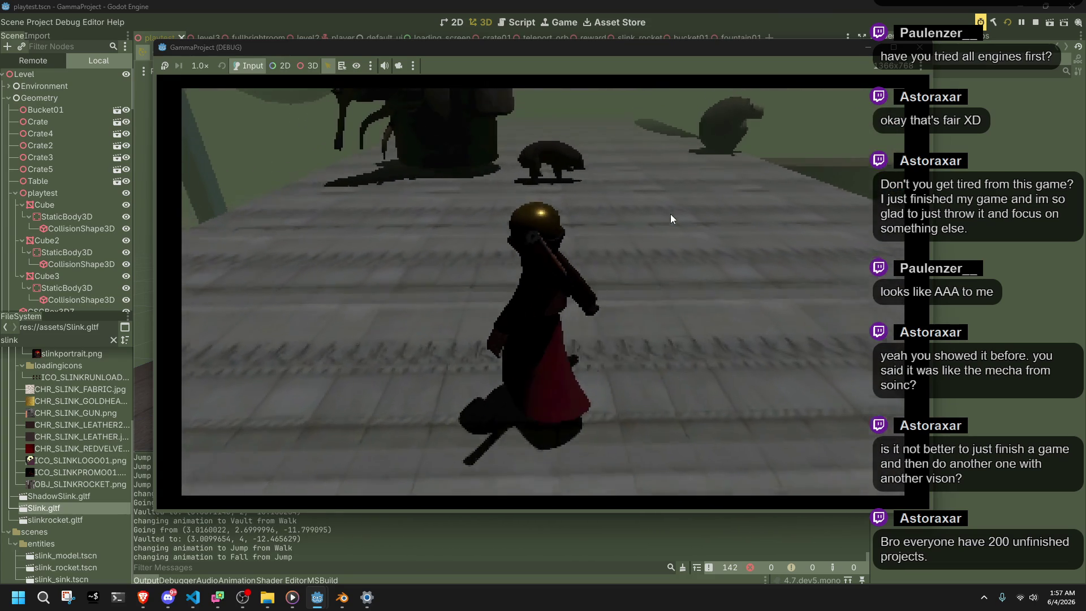
key("w")
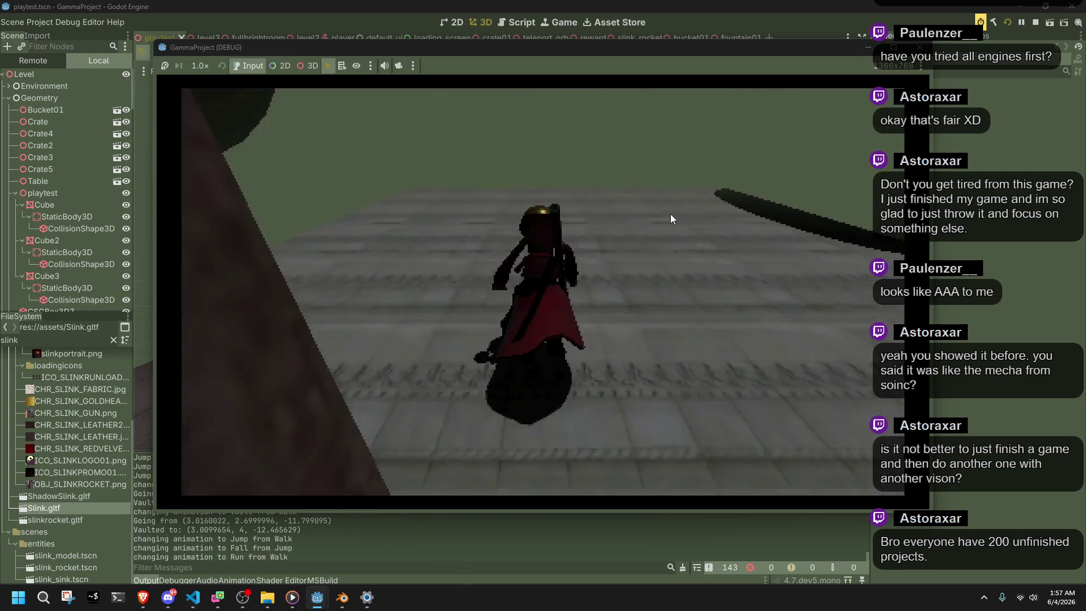
key("w")
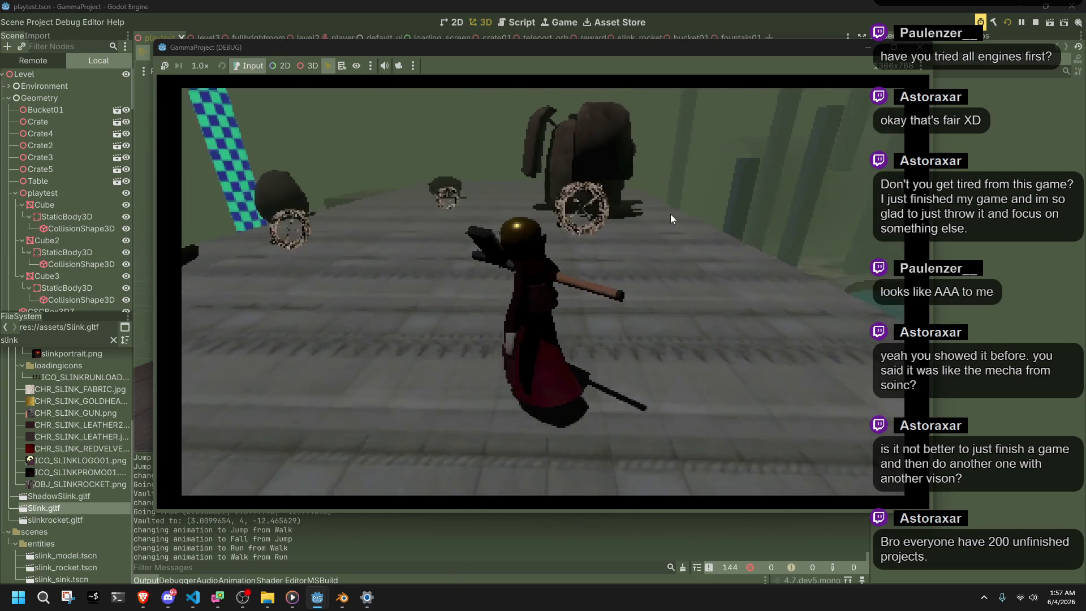
key("w")
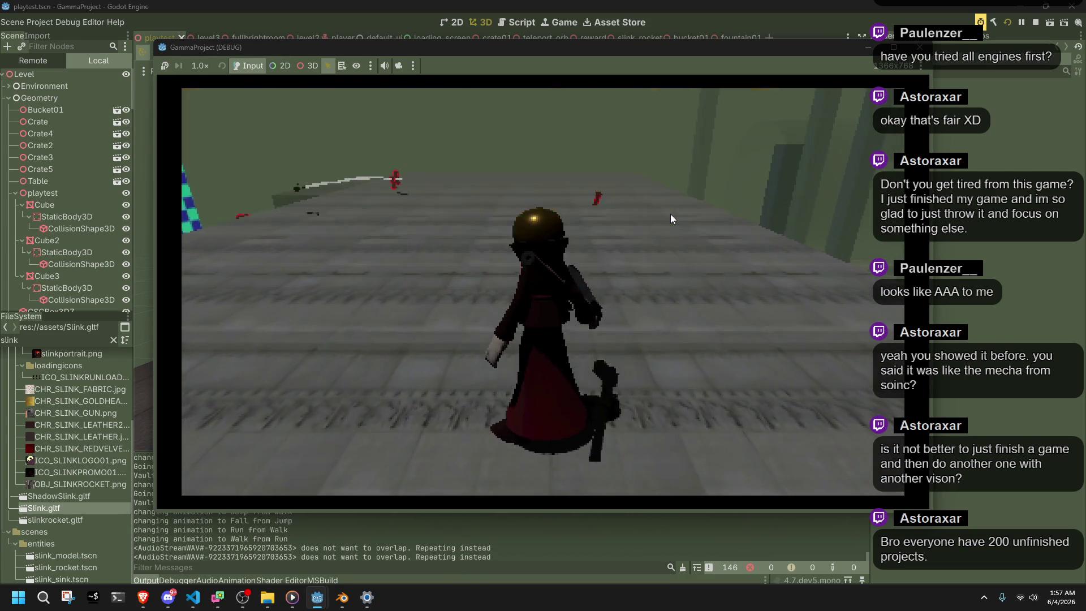
key("w")
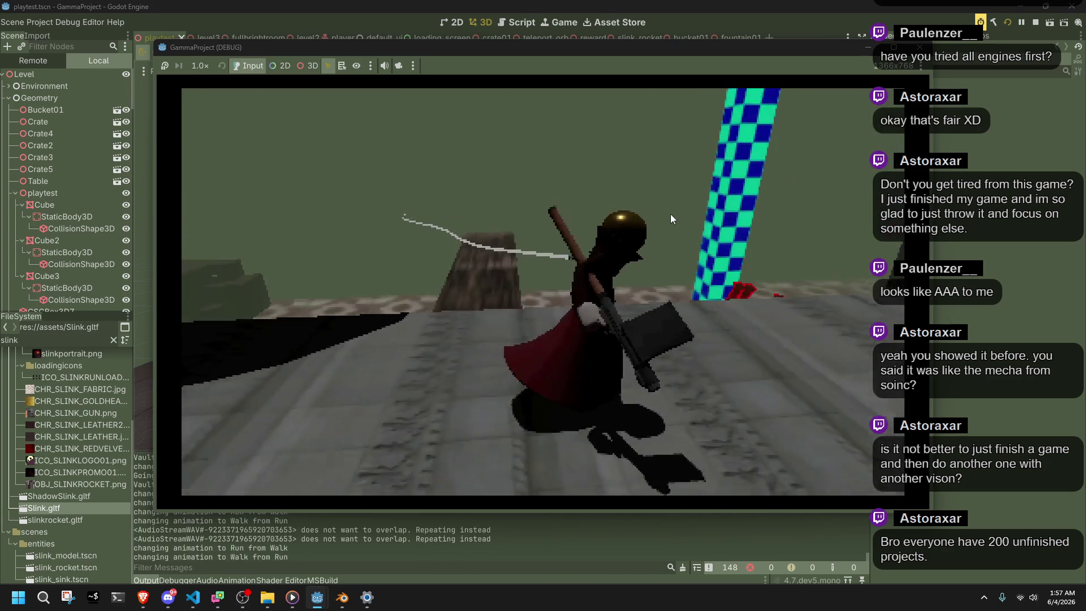
key("w")
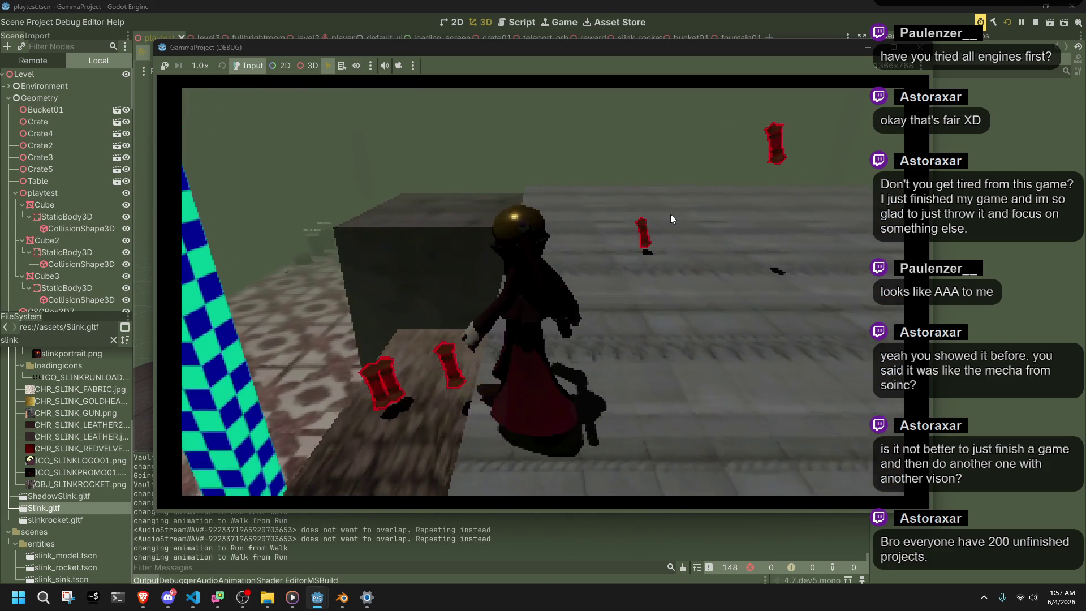
key("w")
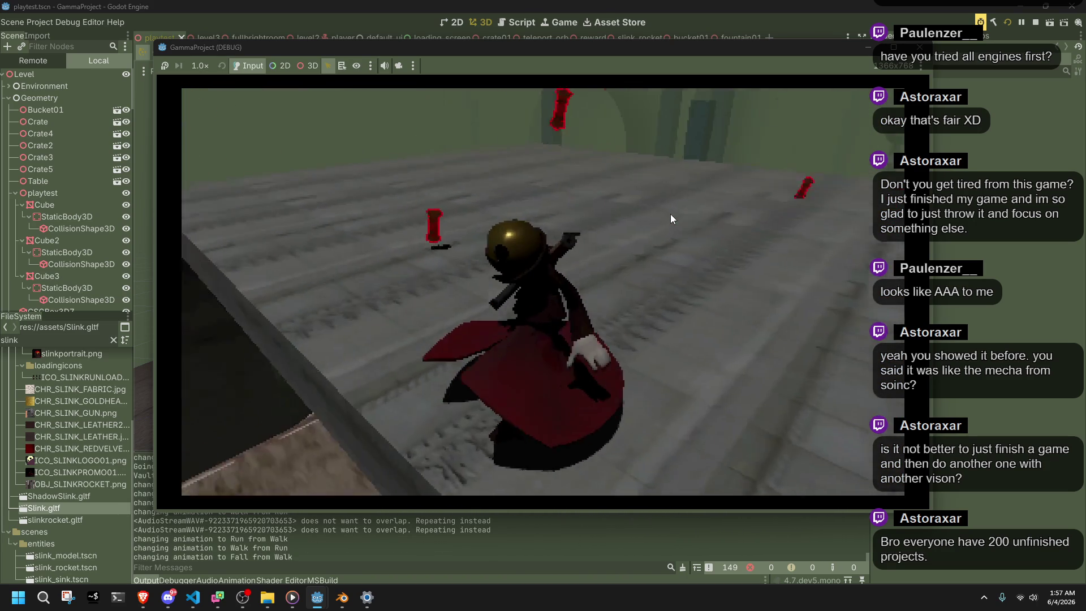
key("w")
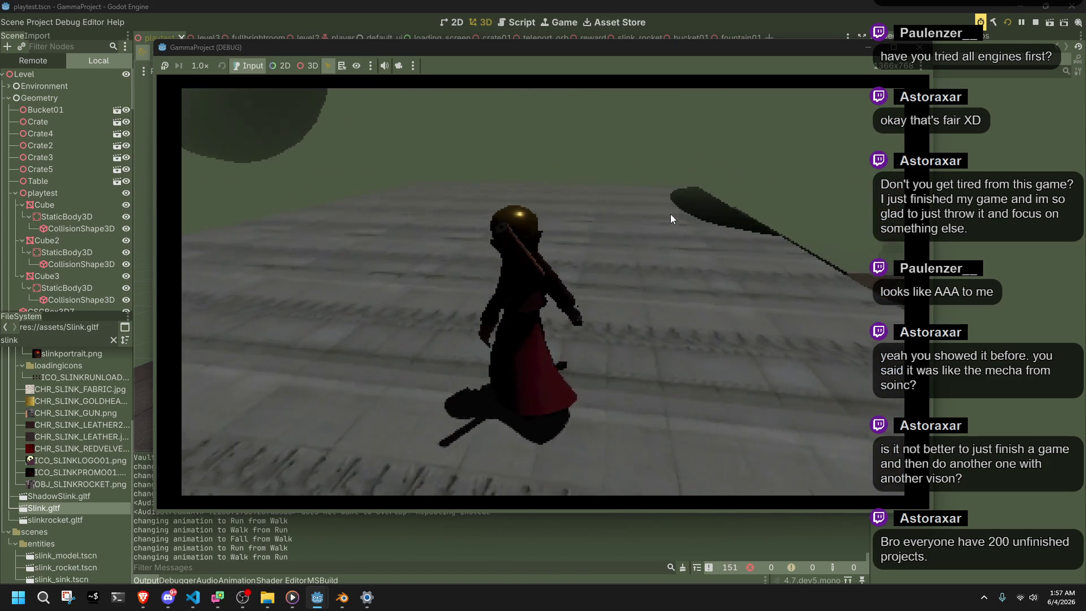
key("w")
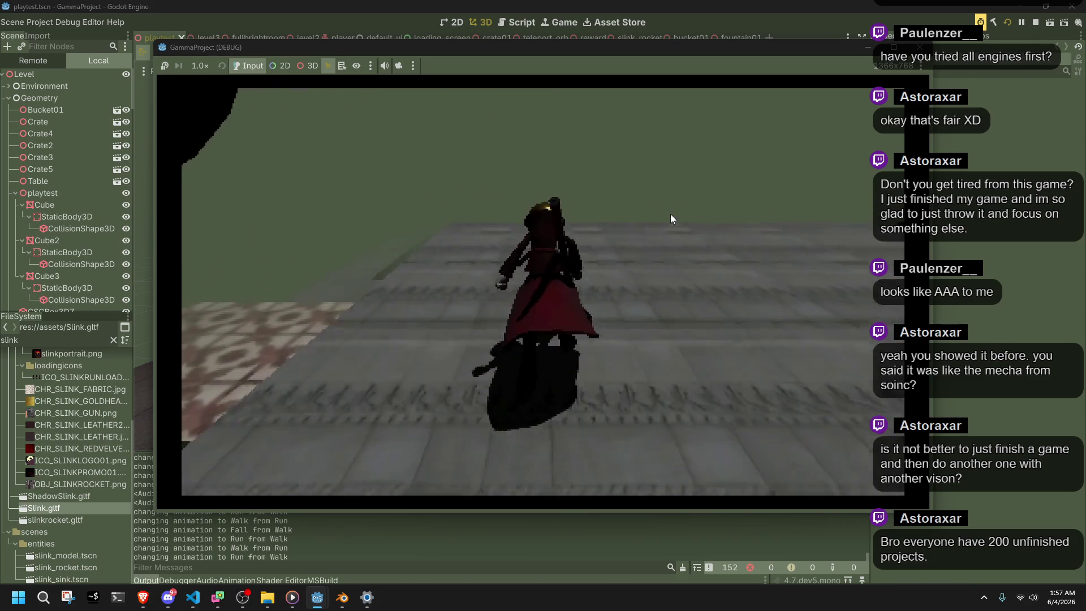
key("w")
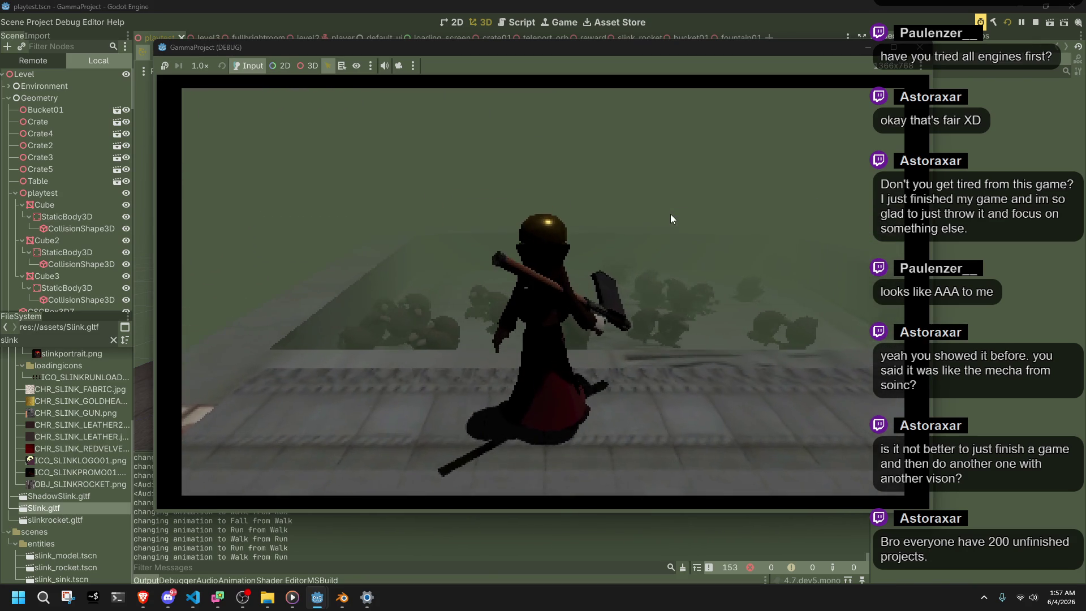
left_click(670, 213)
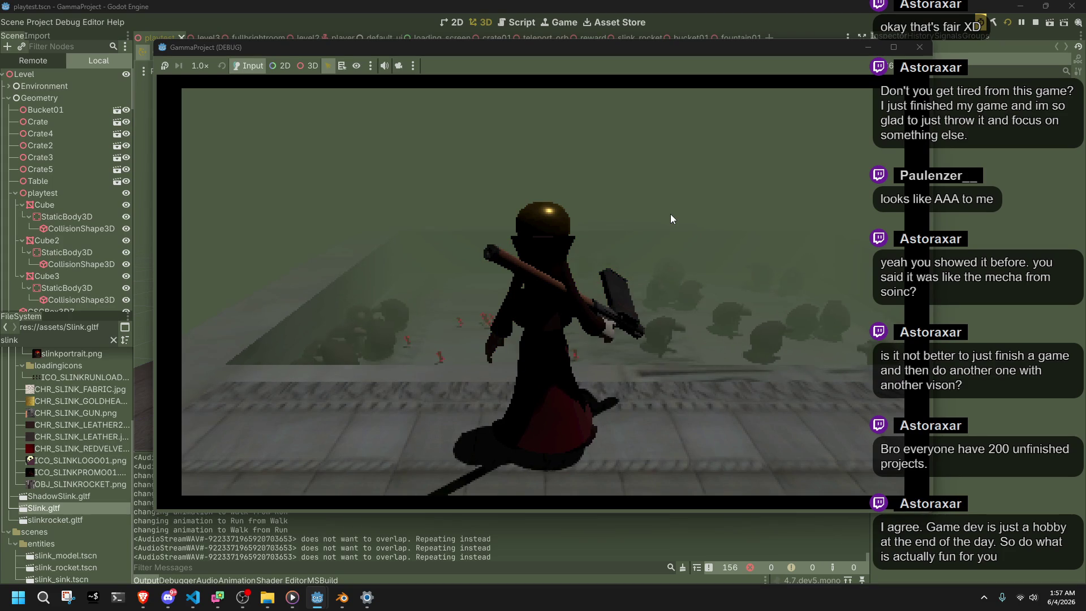
Run along the tiled path, jump and roll onto the stone block, then stop with F8
key("a")
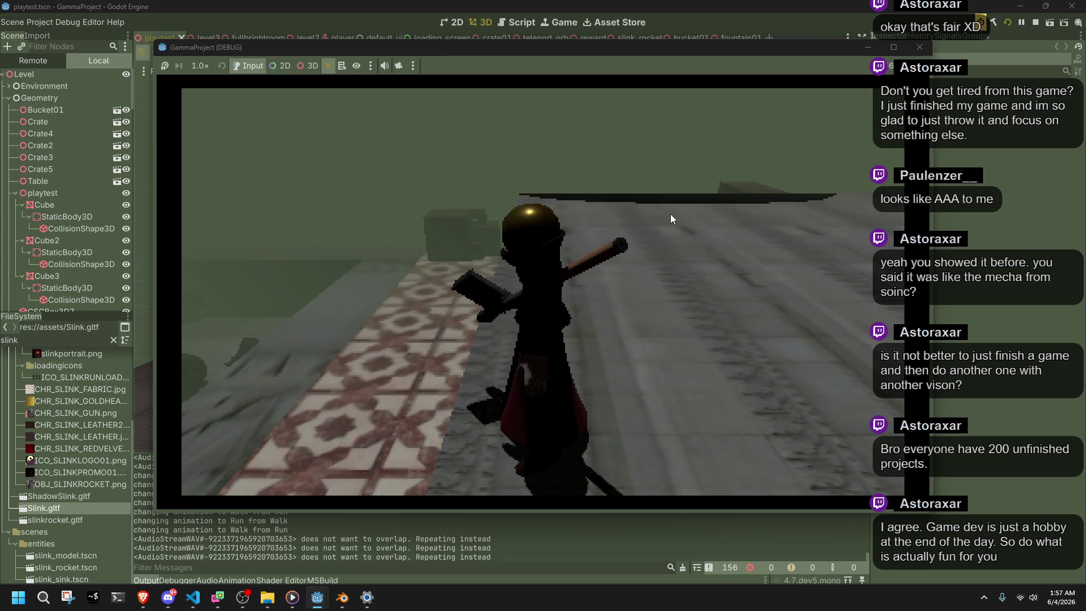
key("w")
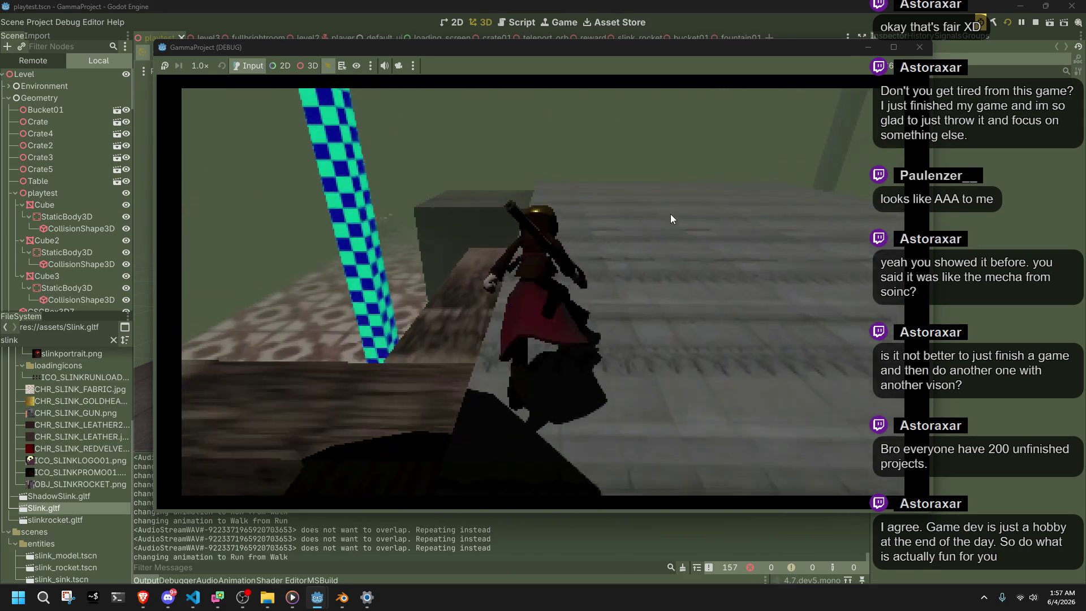
key("space")
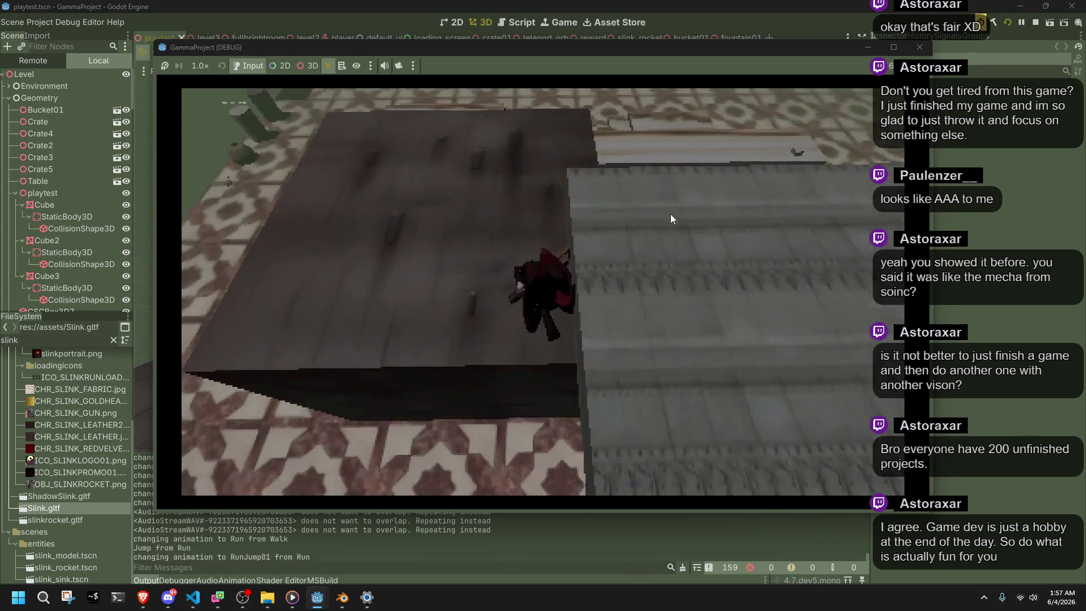
key("space")
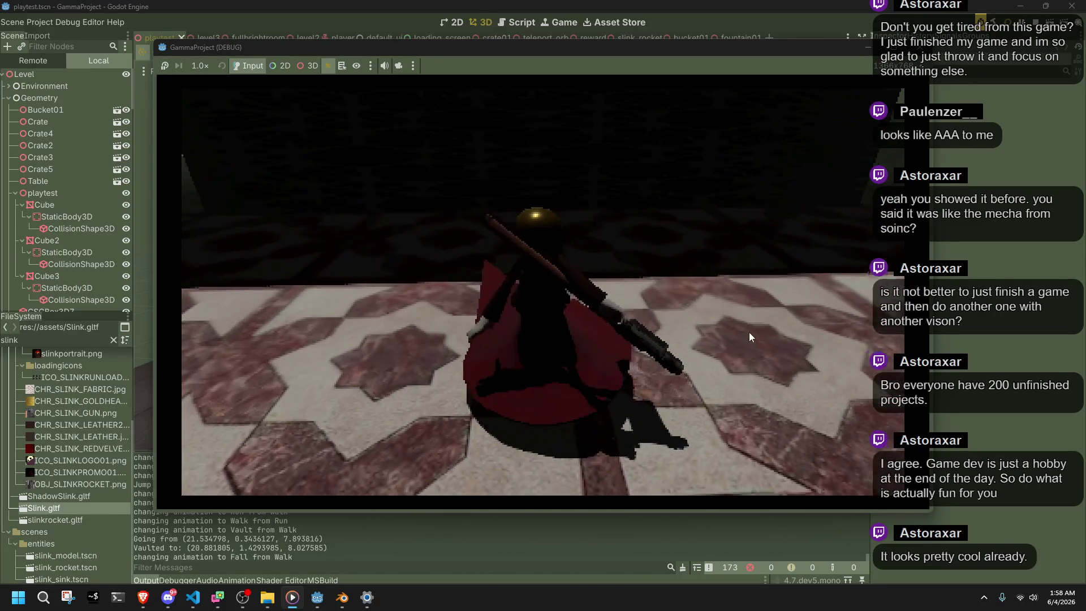
key("F8")
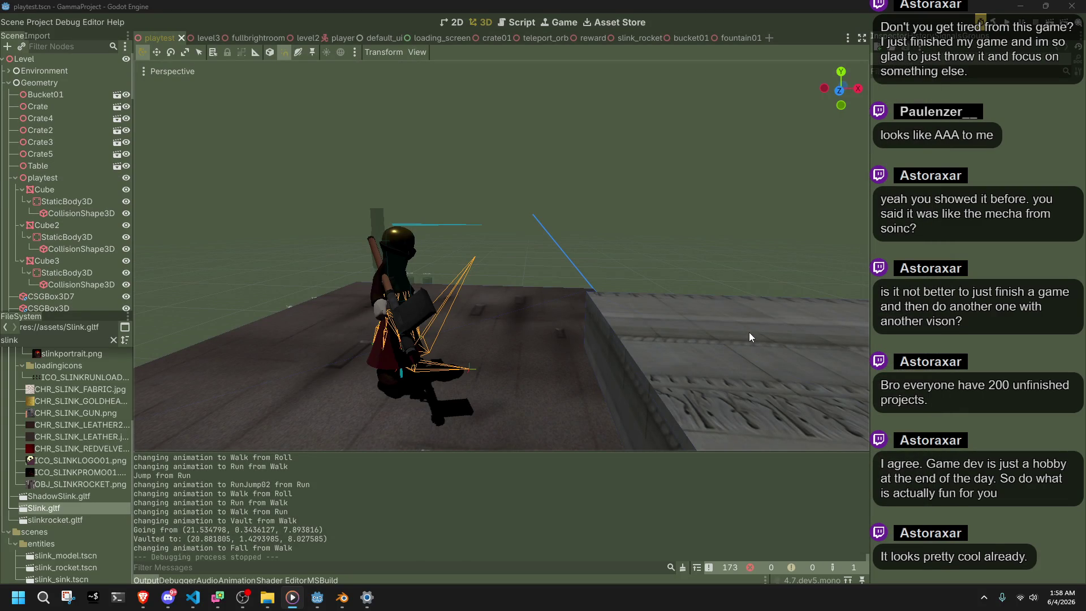
Bring Player.cs forward and scroll up to PlayerInitialize, where moveSpeed is 8.0f
left_click(193, 598)
scroll(445, 372, "up", 10)
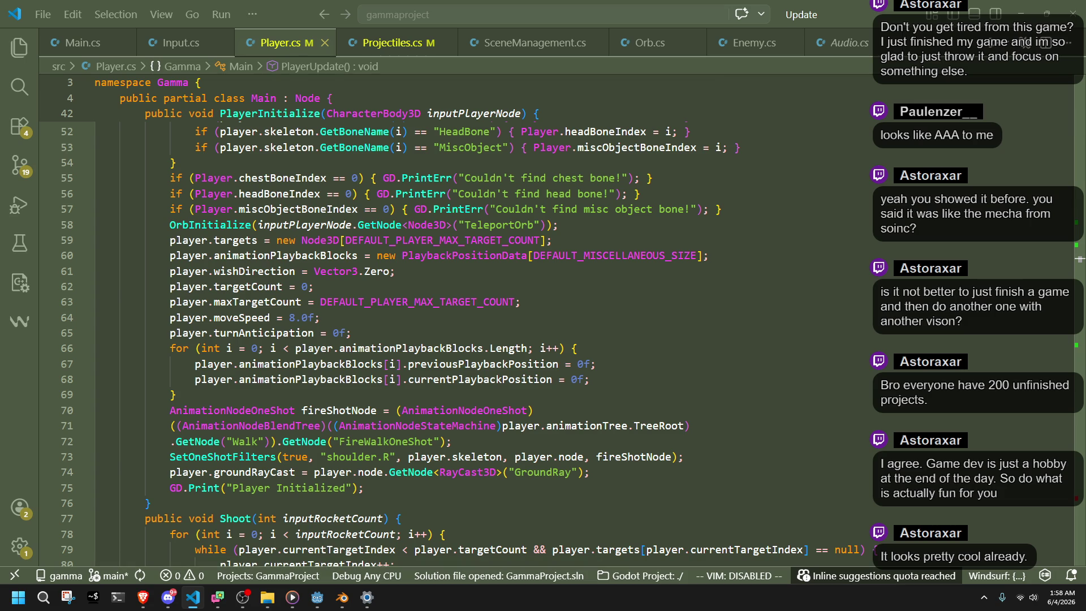
left_click(168, 598)
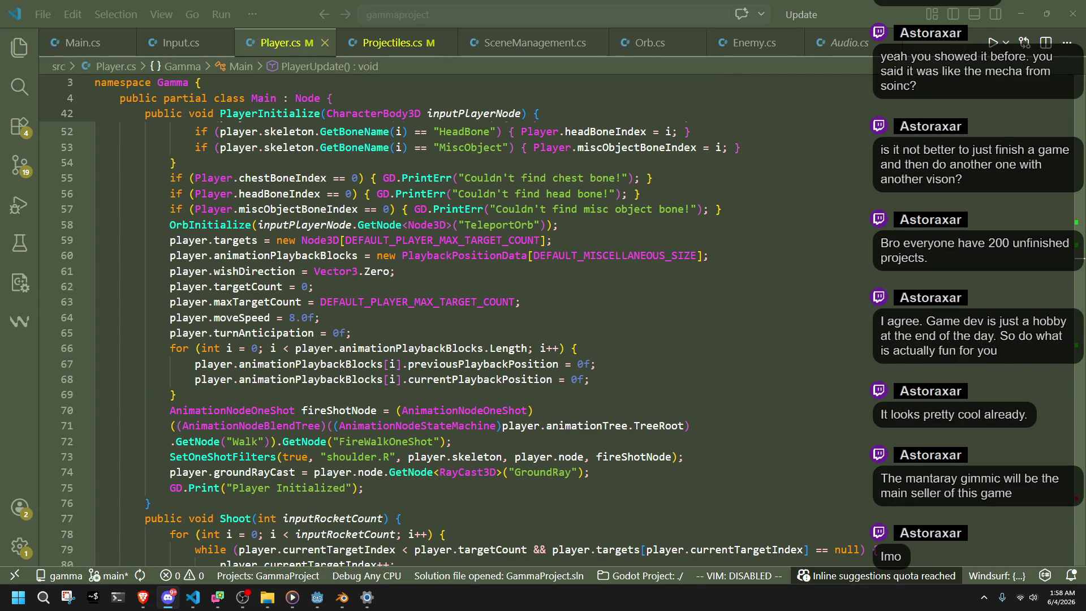
Leave Player.cs at the end of line 72 and return to the Godot editor
left_click(452, 442)
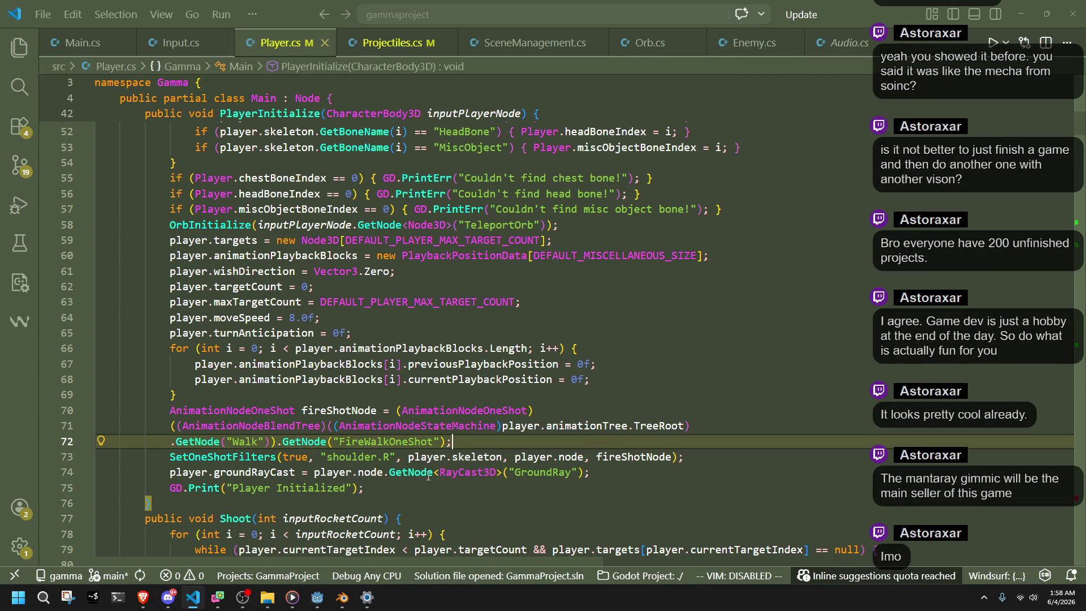
left_click(318, 597)
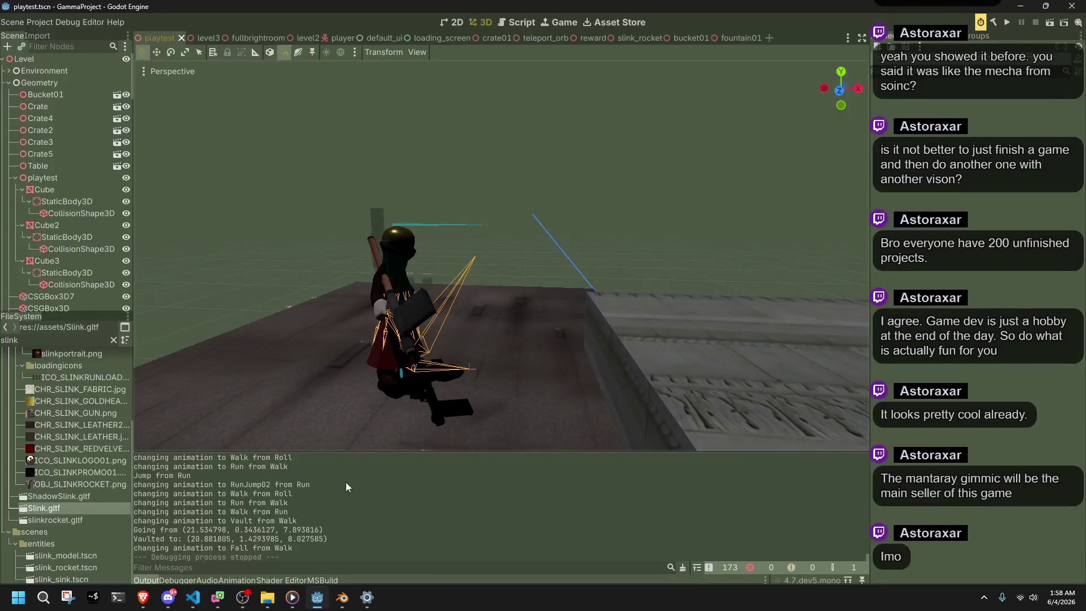
Build and launch the game, jump the character twice, then fire the teleport orb with E
left_click(1007, 24)
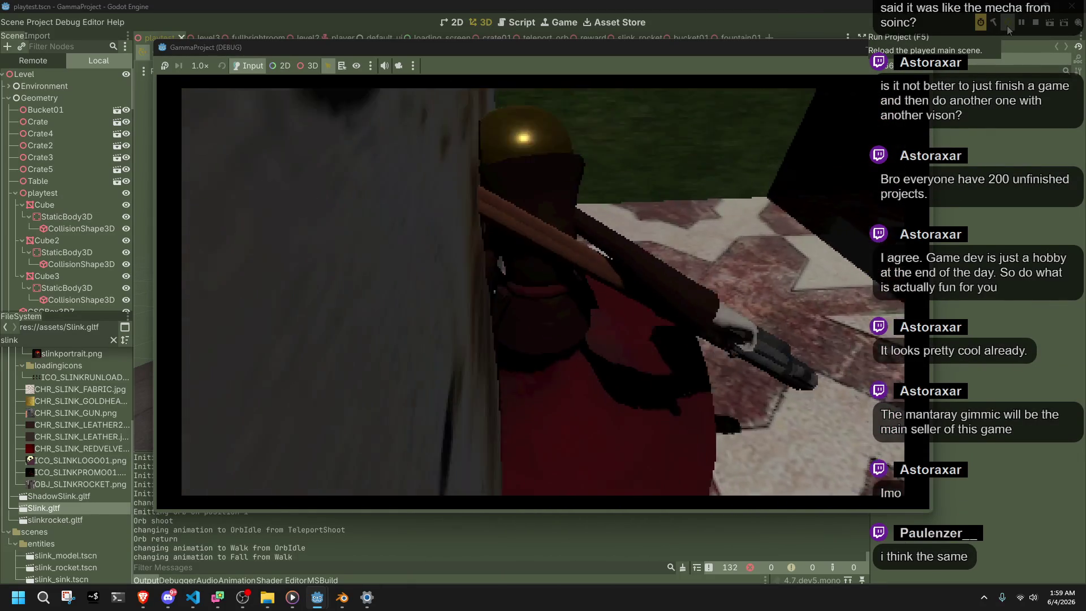
key("space")
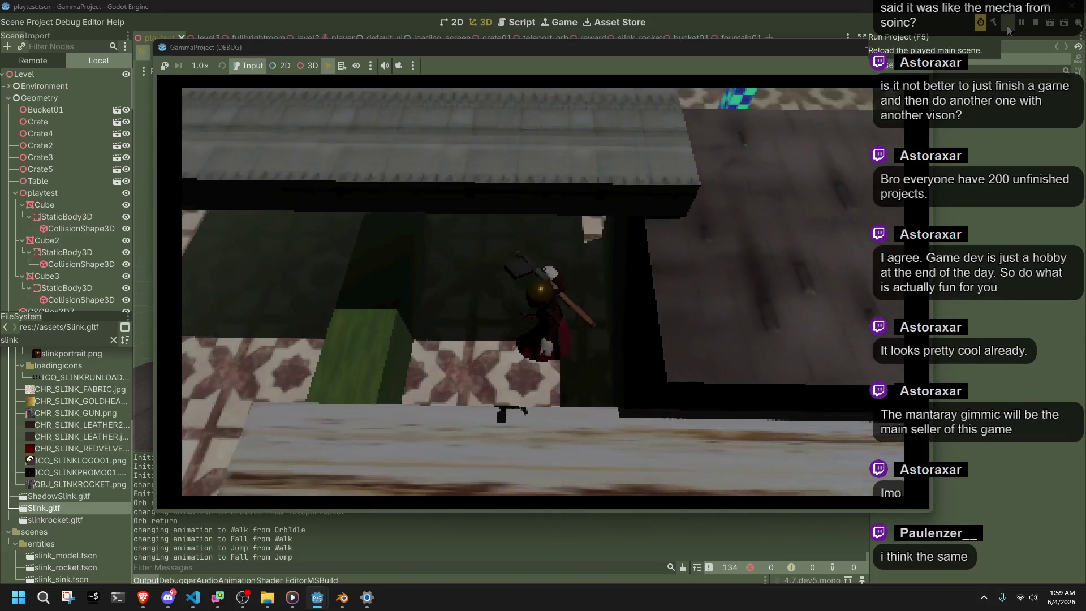
key("space")
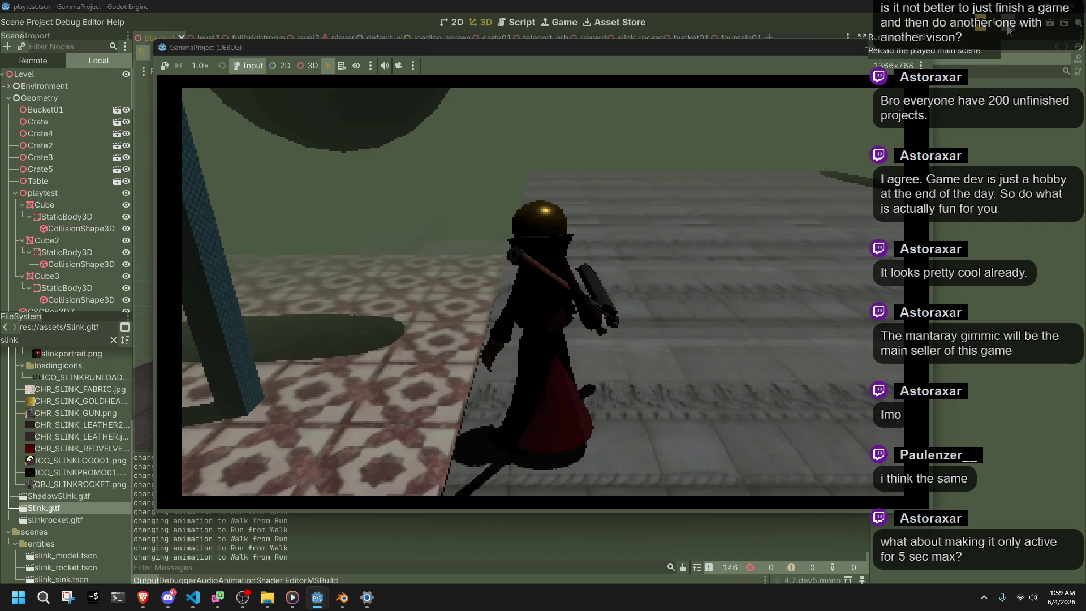
key("e")
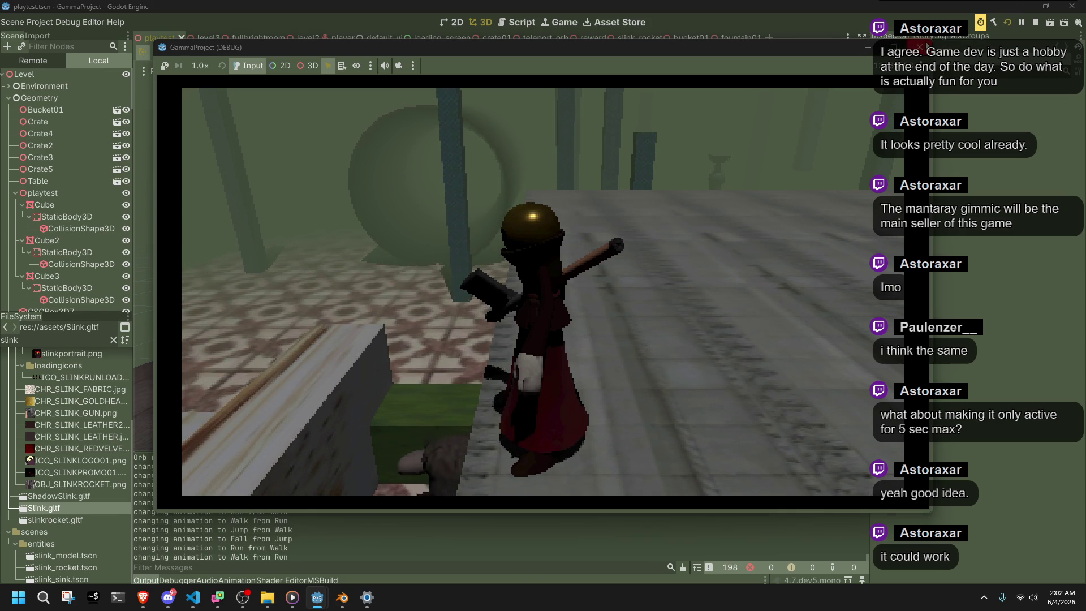
Stop the playtest with F8 and bring Player.cs in VS Code to the front
key("F8")
left_click(193, 597)
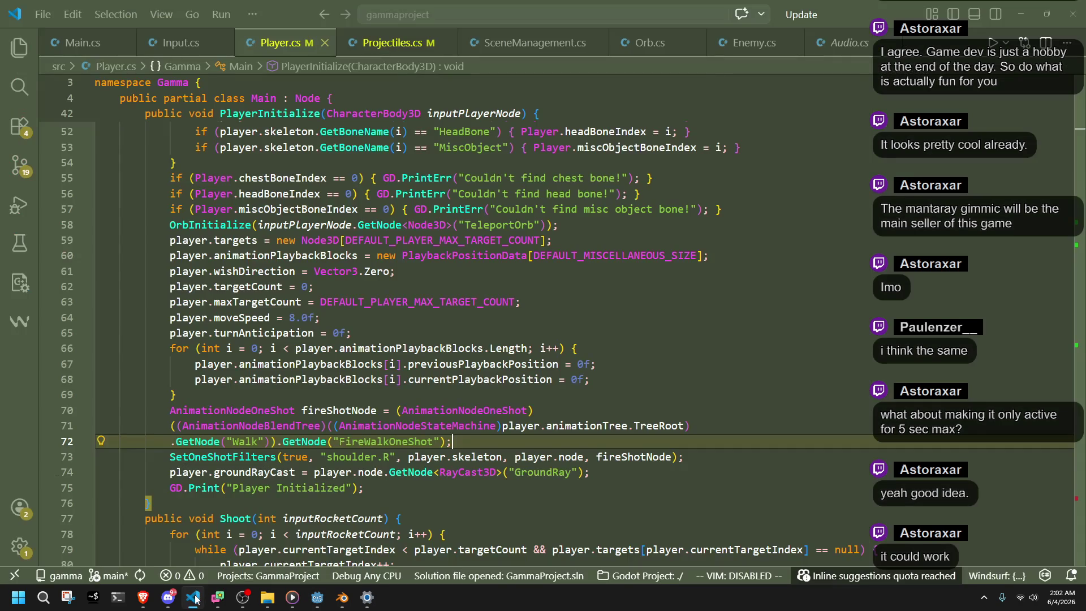
Move to PlayerCameraInitialize in Player.cs, placing the cursor on SpotAngle line 109
left_click(499, 487)
scroll(499, 487, "down", 12)
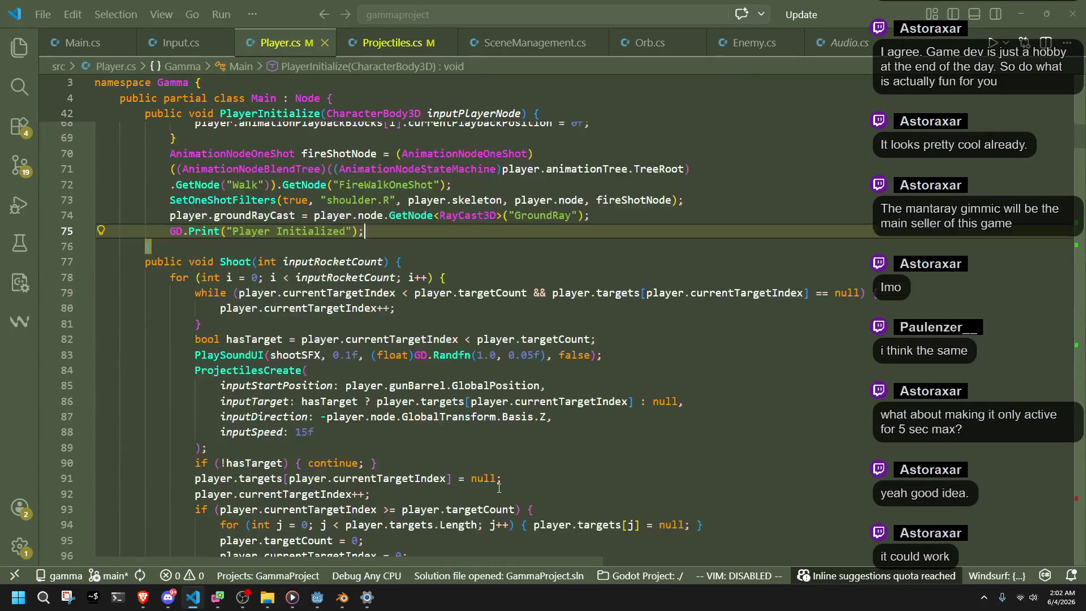
scroll(498, 488, "down", 4)
left_click(499, 489)
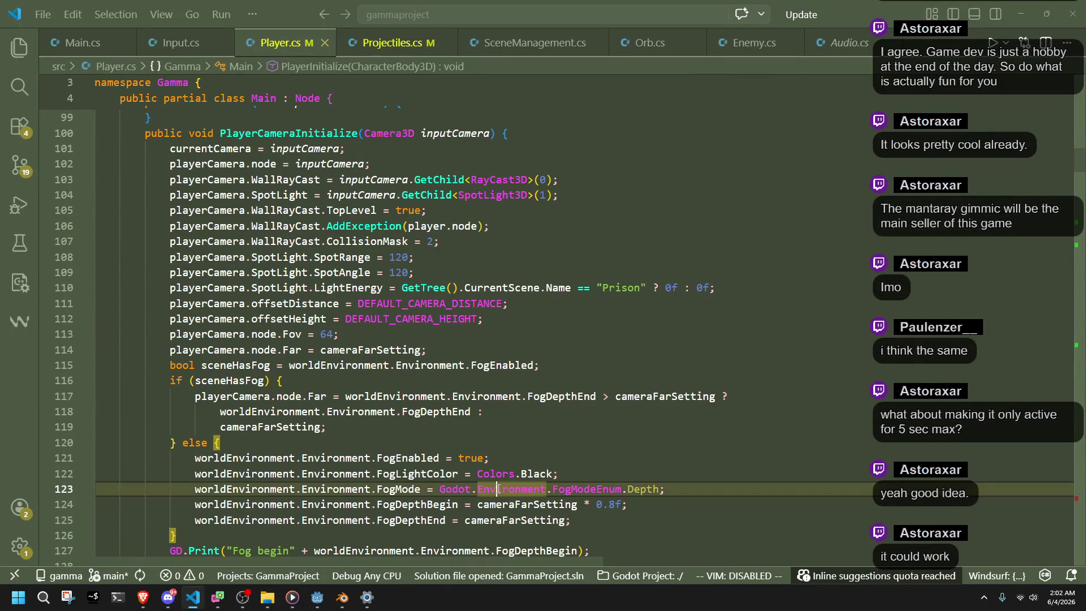
scroll(544, 459, "up", 3)
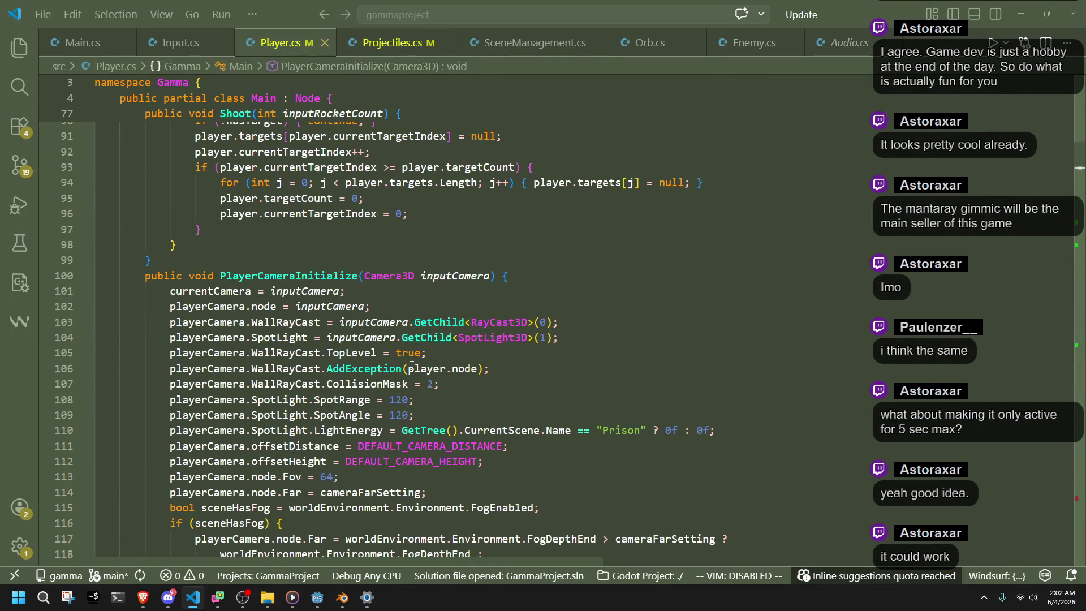
left_click(509, 421)
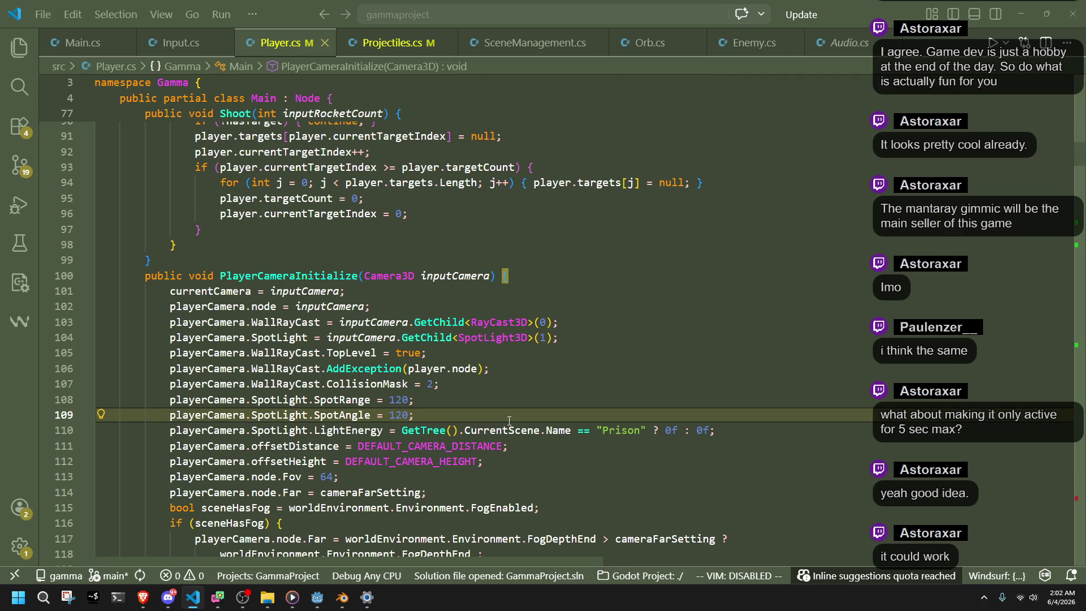